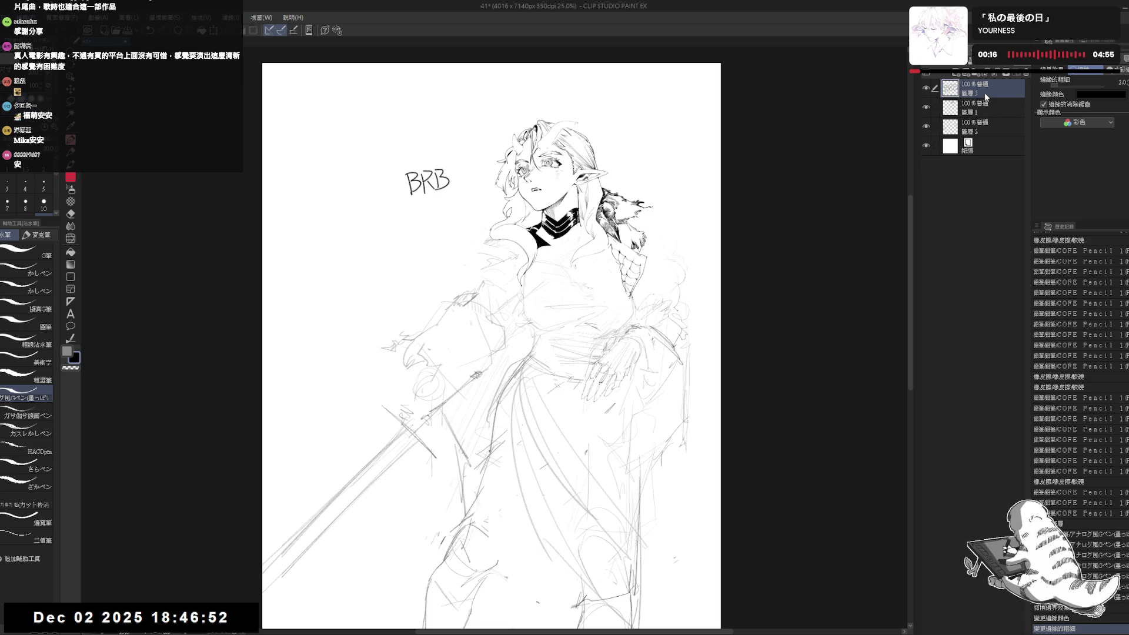
# Delete the BRB note layer and save the drawing with Ctrl+S.
pyautogui.click(1027, 73)
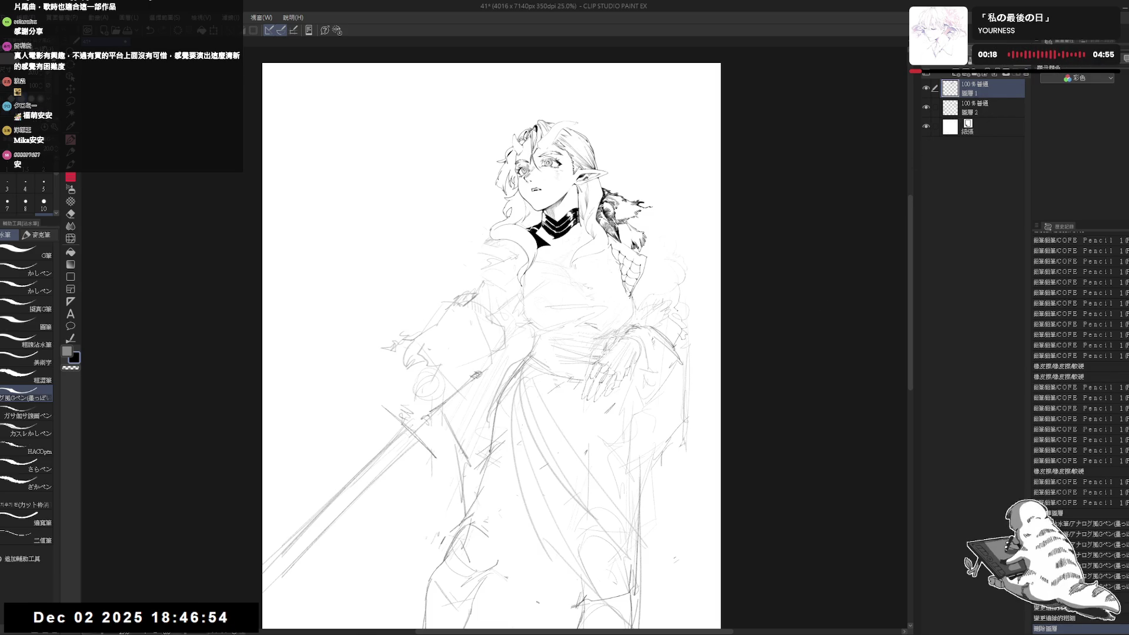
pyautogui.hotkey('ctrl', 's')
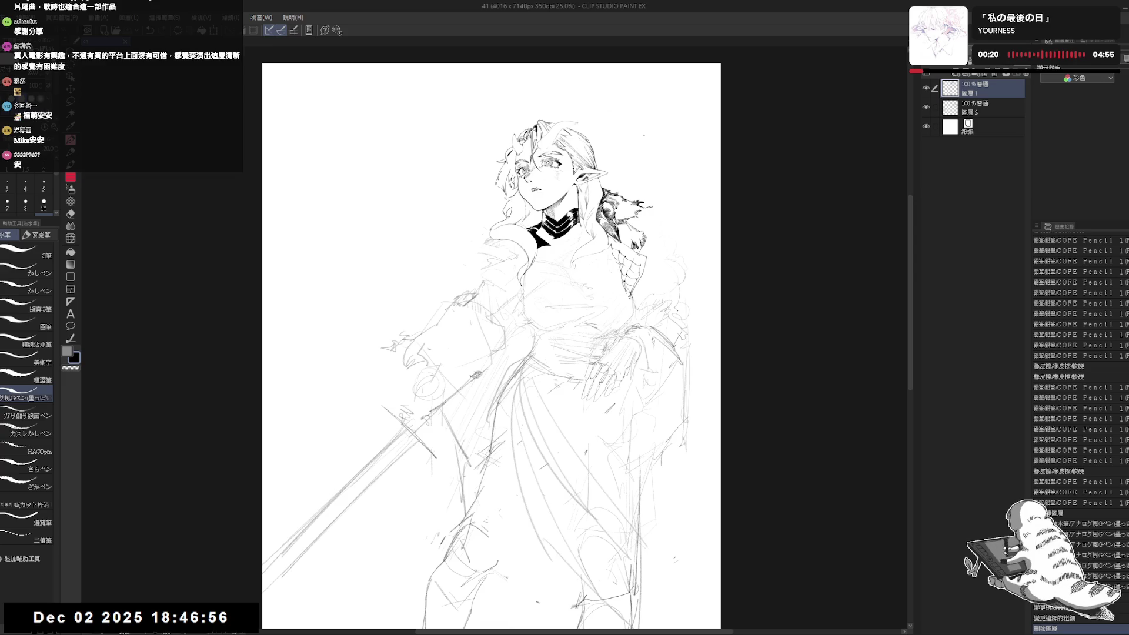
# Zoom in on the face, rotate the view and try a short pencil stroke near the collar, then undo it.
pyautogui.scroll(3, 549, 135)
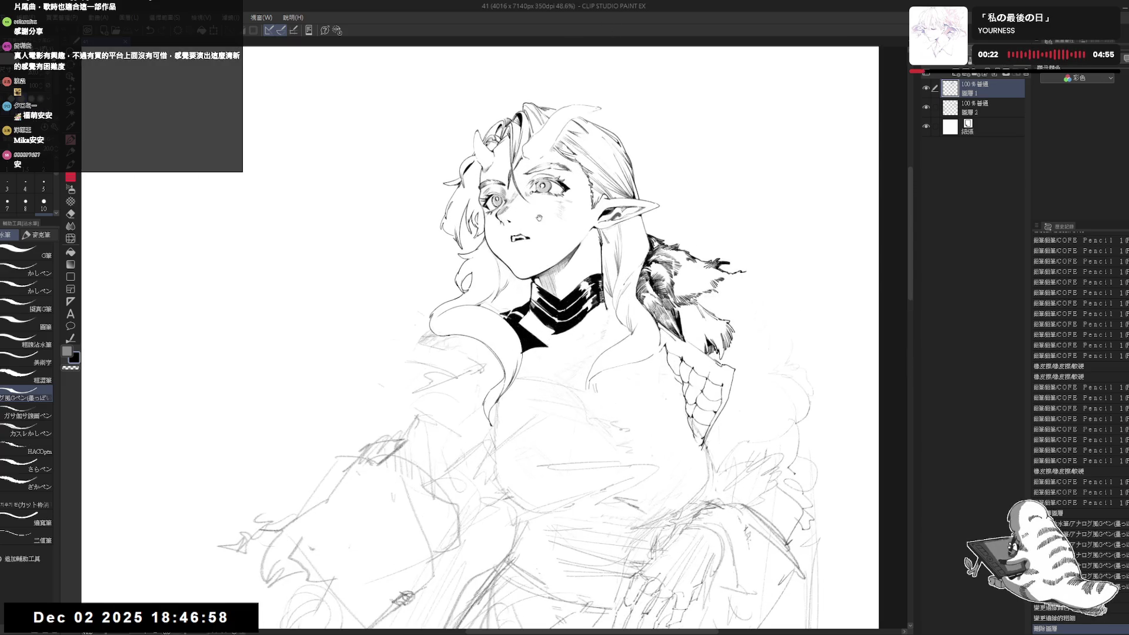
pyautogui.moveTo(539, 218); pyautogui.dragTo(534, 227)
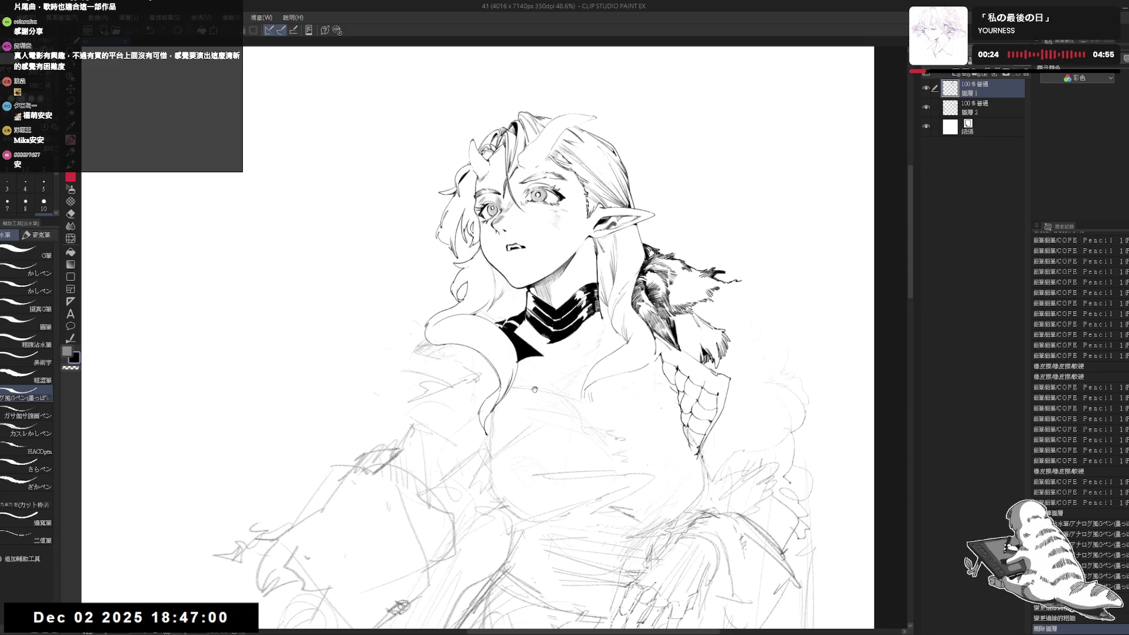
pyautogui.moveTo(534, 389); pyautogui.dragTo(526, 396)
pyautogui.press('p')
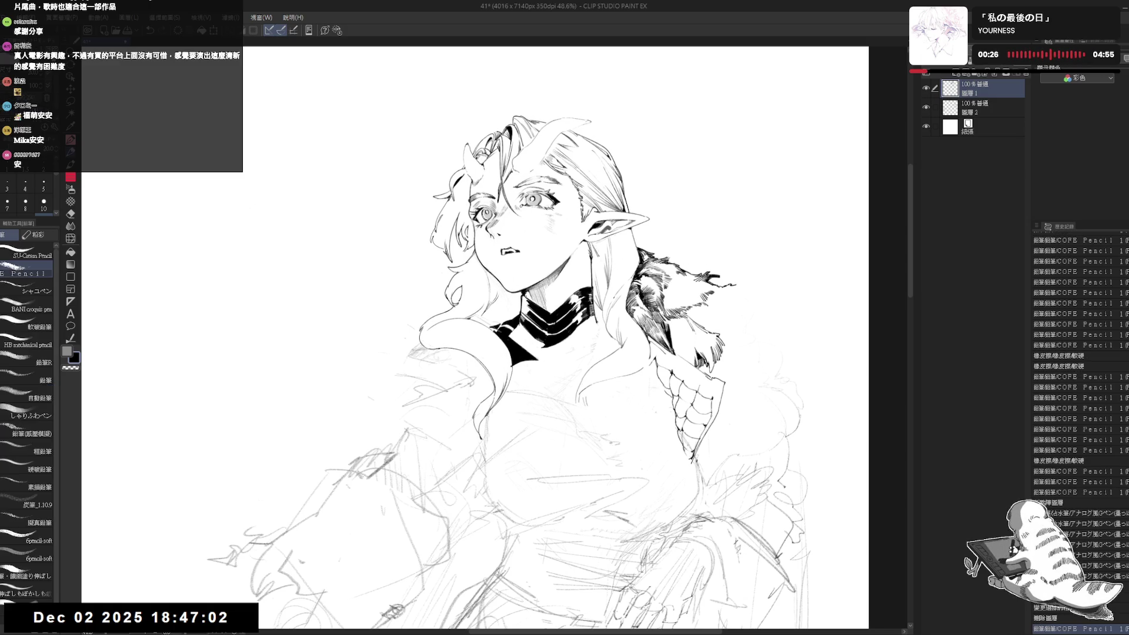
pyautogui.moveTo(588, 353); pyautogui.dragTo(647, 318)
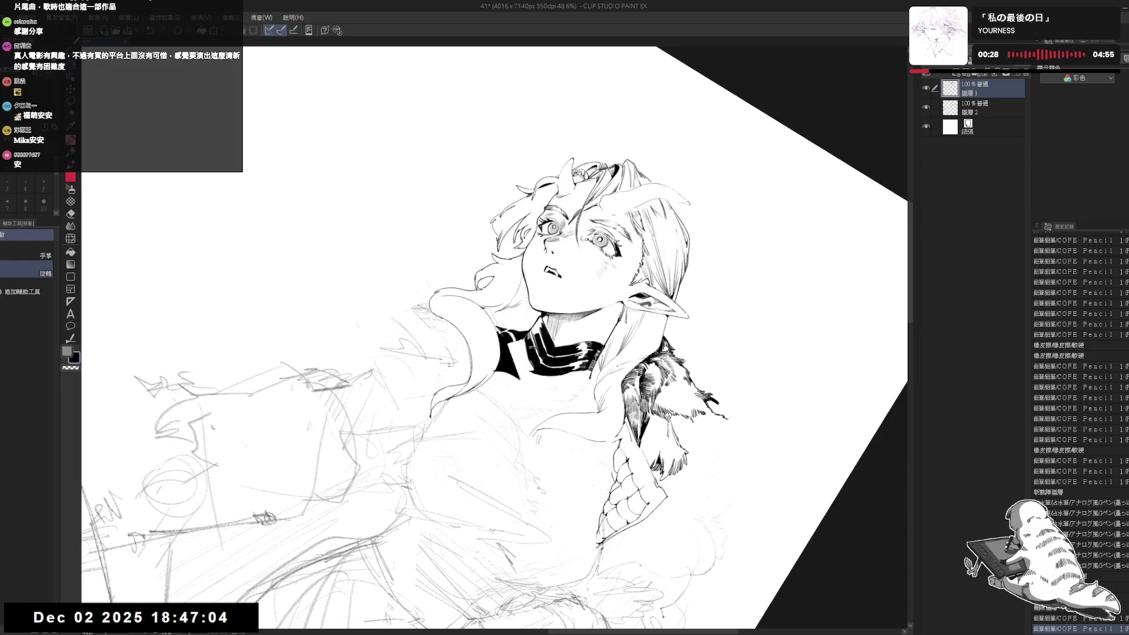
pyautogui.moveTo(533, 326); pyautogui.dragTo(535, 342)
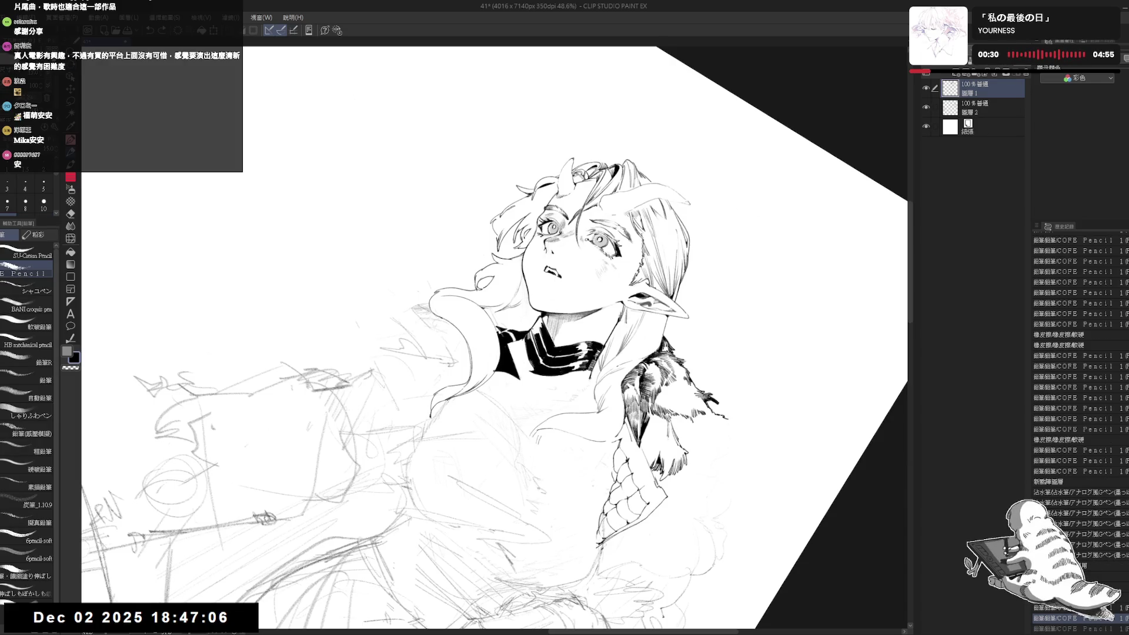
pyautogui.hotkey('ctrl', 'z')
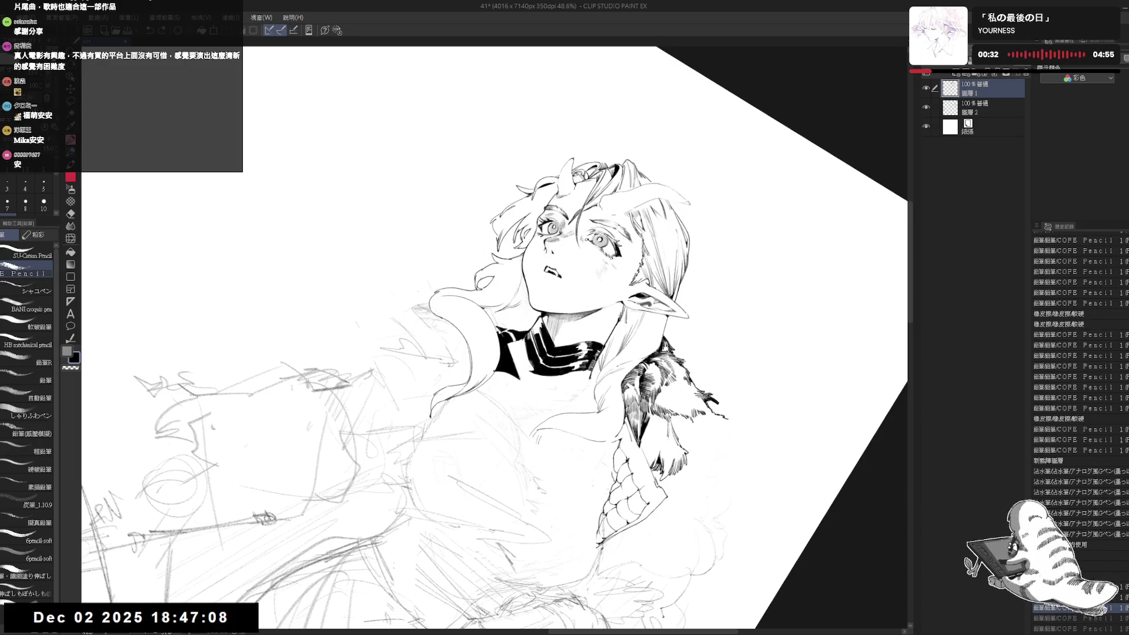
# Sketch a few faint strokes with the SU-Cream Pencil at size 5, then reset the view.
pyautogui.click(29, 255)
pyautogui.hotkey('ctrl', 'z')
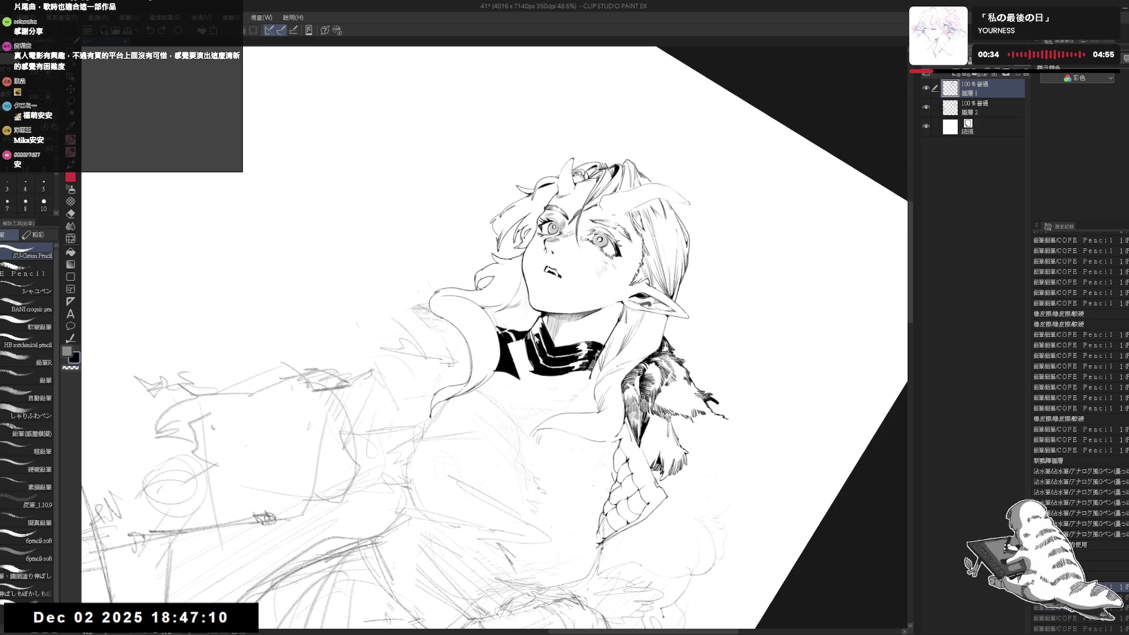
pyautogui.click(43, 184)
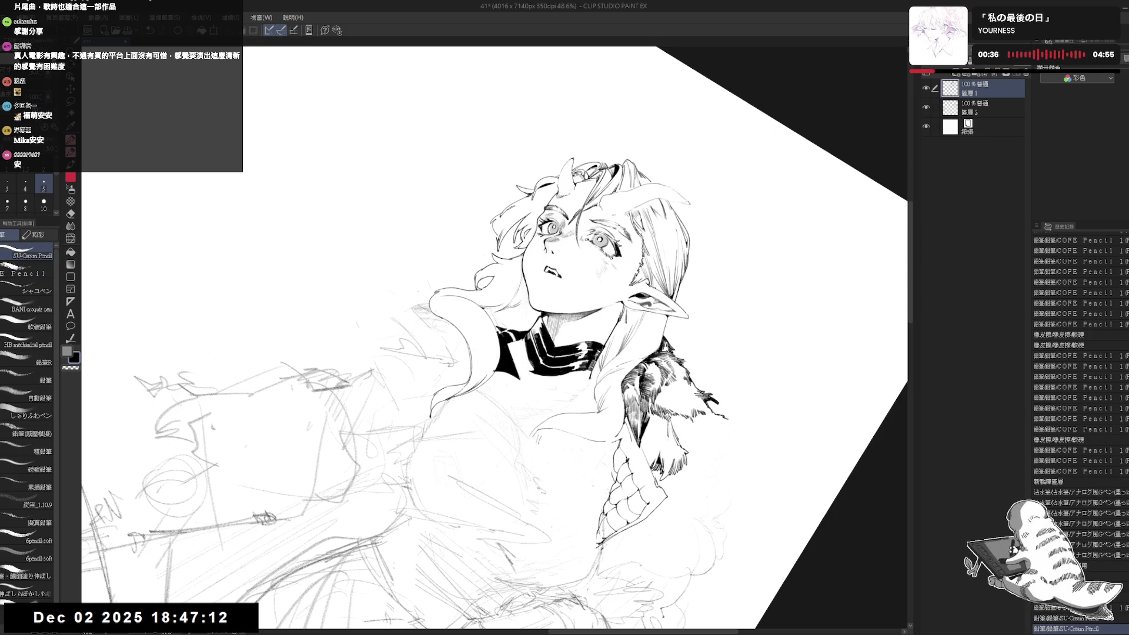
pyautogui.moveTo(458, 505); pyautogui.dragTo(488, 535)
pyautogui.moveTo(465, 511); pyautogui.dragTo(506, 552)
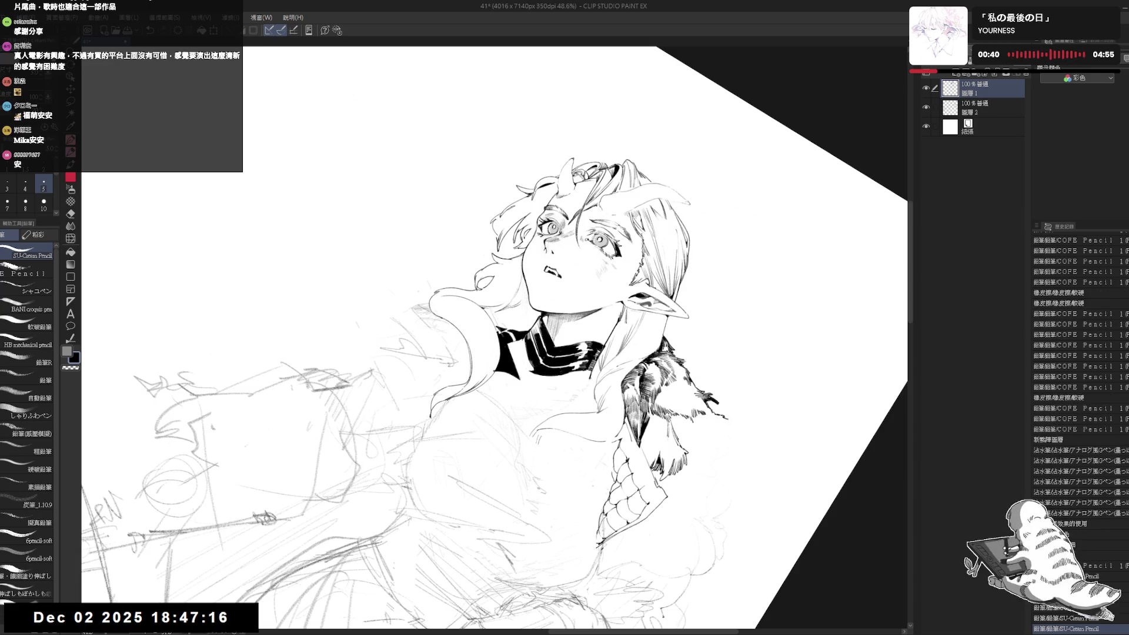
pyautogui.moveTo(542, 393)
pyautogui.mouseDown()
pyautogui.moveTo(537, 319)
pyautogui.moveTo(579, 321)
pyautogui.moveTo(570, 305)
pyautogui.mouseUp()
pyautogui.press('e')
pyautogui.hotkey('ctrl', '0')
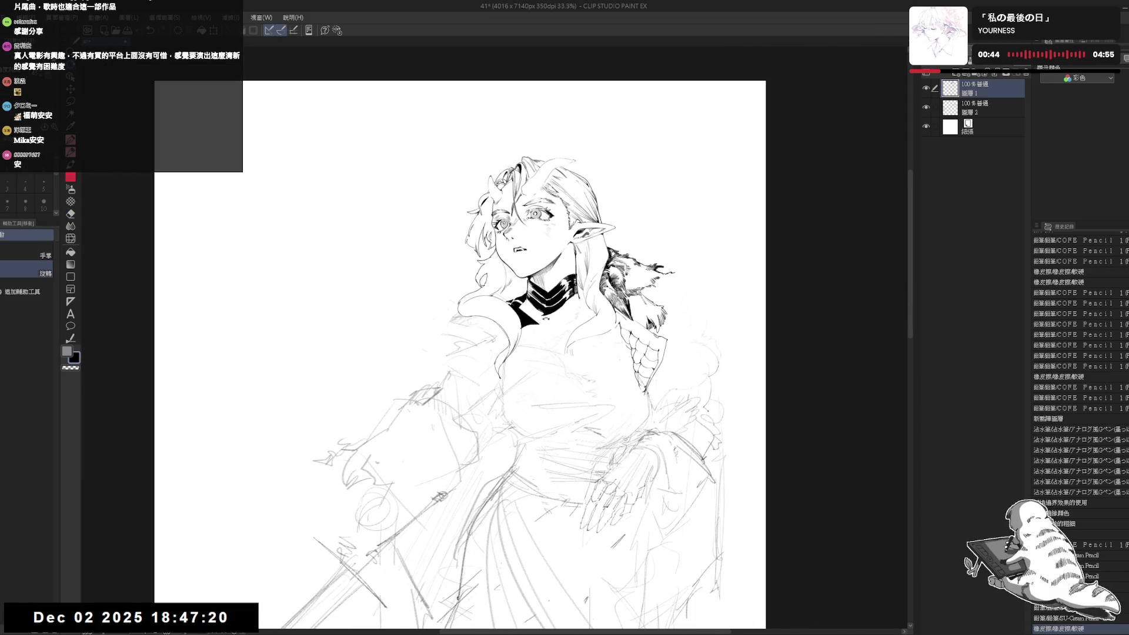
# Pan to the head and erase stray sketch marks around it.
pyautogui.moveTo(504, 430)
pyautogui.mouseDown()
pyautogui.moveTo(537, 341)
pyautogui.moveTo(534, 353)
pyautogui.mouseUp()
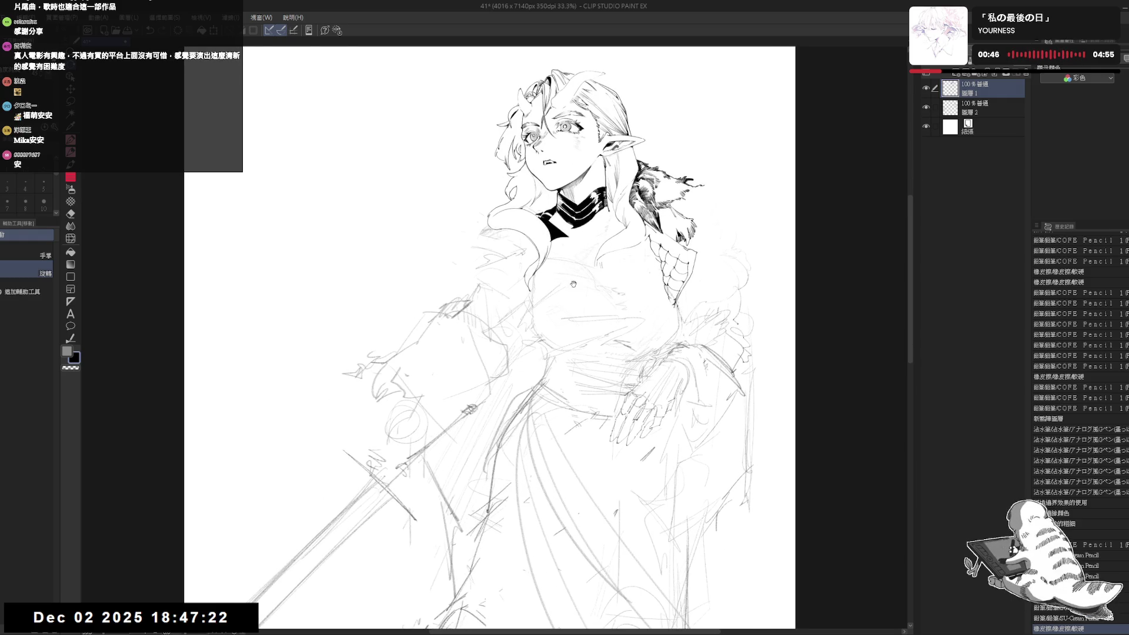
pyautogui.moveTo(570, 253); pyautogui.dragTo(553, 296)
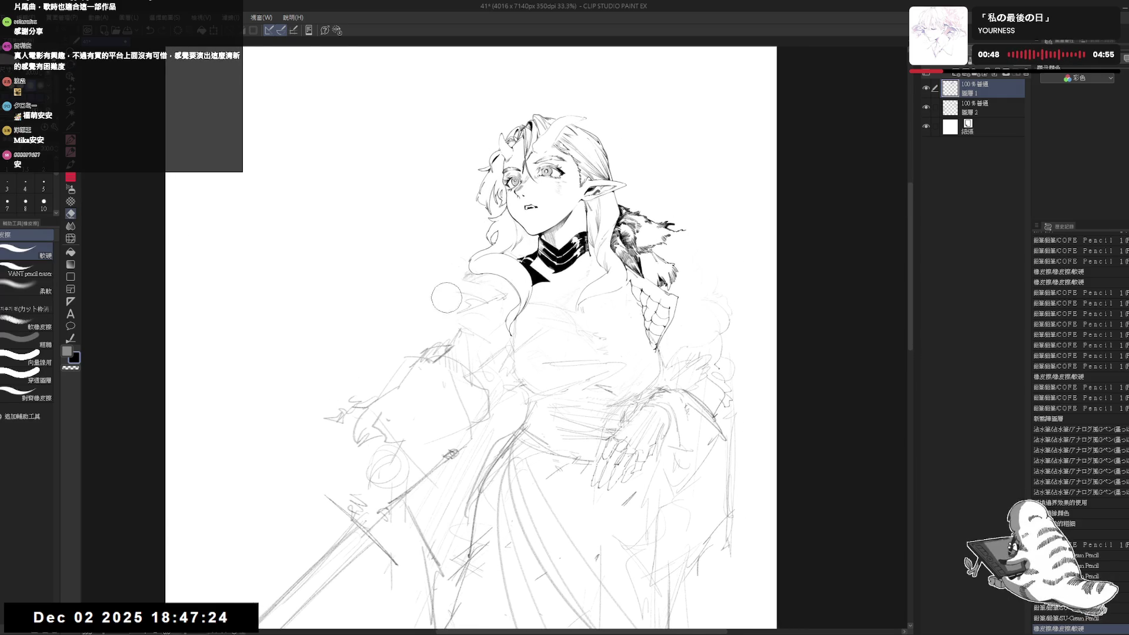
pyautogui.moveTo(446, 298); pyautogui.dragTo(458, 271)
pyautogui.press('p')
pyautogui.moveTo(542, 253); pyautogui.dragTo(536, 256)
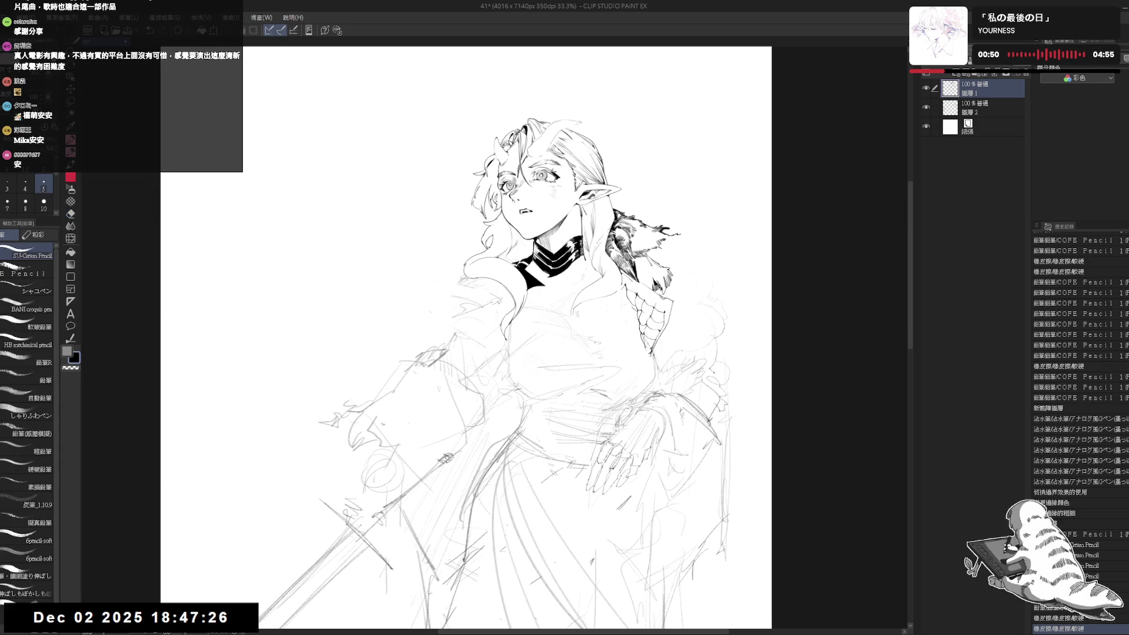
# Draw a small earring below the pointed ear and erase the stray mark beside it.
pyautogui.moveTo(579, 215)
pyautogui.mouseDown()
pyautogui.moveTo(581, 230)
pyautogui.moveTo(565, 233)
pyautogui.moveTo(588, 230)
pyautogui.mouseUp()
pyautogui.press('e')
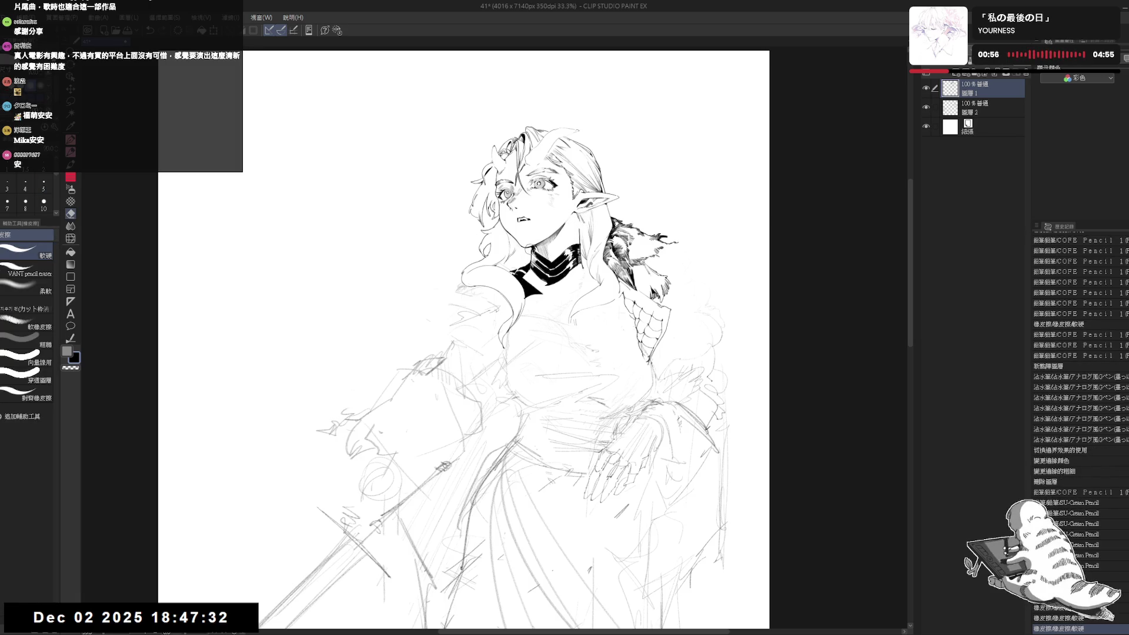
pyautogui.press('p')
pyautogui.press('-')
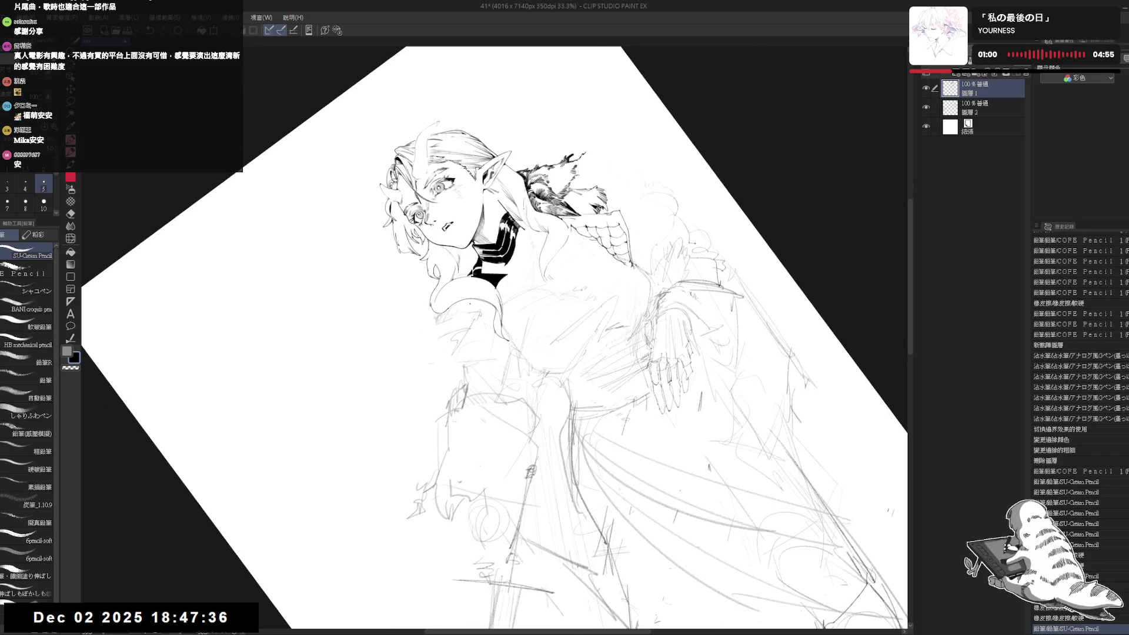
pyautogui.hotkey('ctrl', '@')
pyautogui.press('e')
pyautogui.moveTo(559, 218)
pyautogui.mouseDown()
pyautogui.moveTo(551, 230)
pyautogui.moveTo(506, 222)
pyautogui.mouseUp()
# Remove the stray hair strokes with brush size 4 and undo, then zoom to 50% on the face.
pyautogui.press('^')
pyautogui.press('r')
pyautogui.hotkey('ctrl', '@')
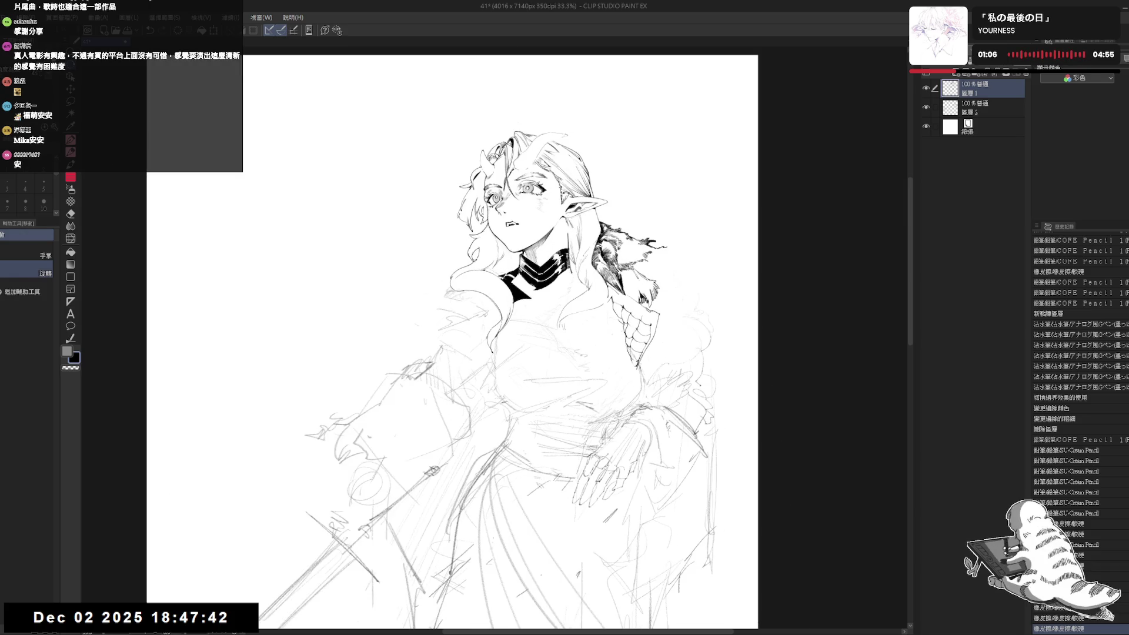
pyautogui.press('p')
pyautogui.moveTo(550, 182)
pyautogui.mouseDown()
pyautogui.moveTo(556, 200)
pyautogui.moveTo(556, 180)
pyautogui.mouseUp()
pyautogui.press('[')
pyautogui.hotkey('ctrl', 'z')
pyautogui.hotkey('ctrl', 'z')
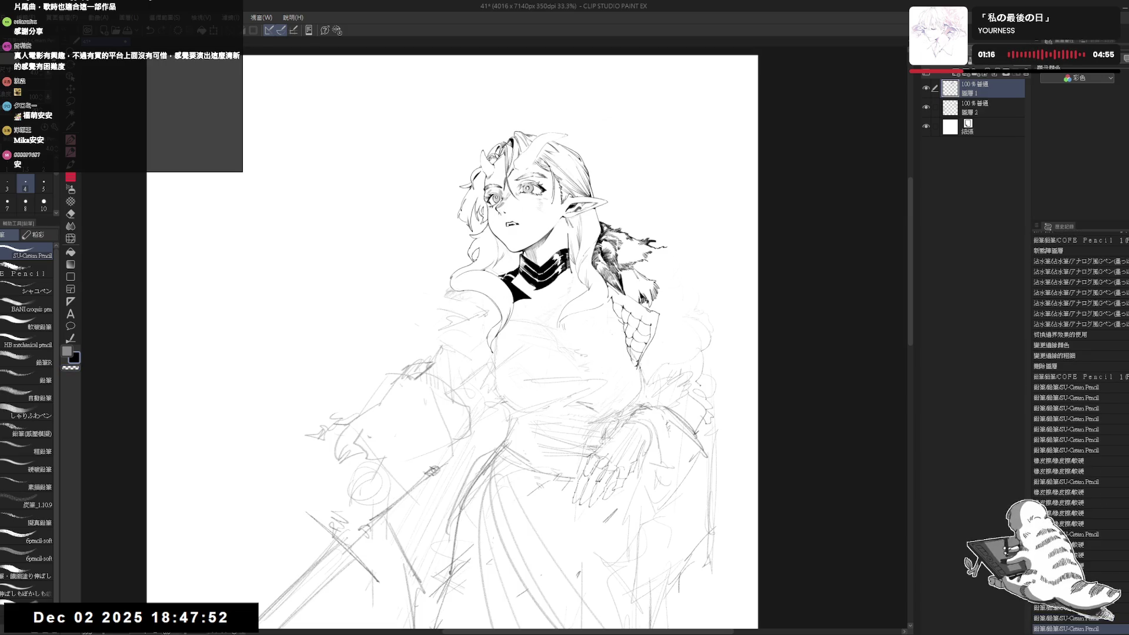
pyautogui.hotkey('ctrl', 'z')
pyautogui.hotkey('ctrl', 'z')
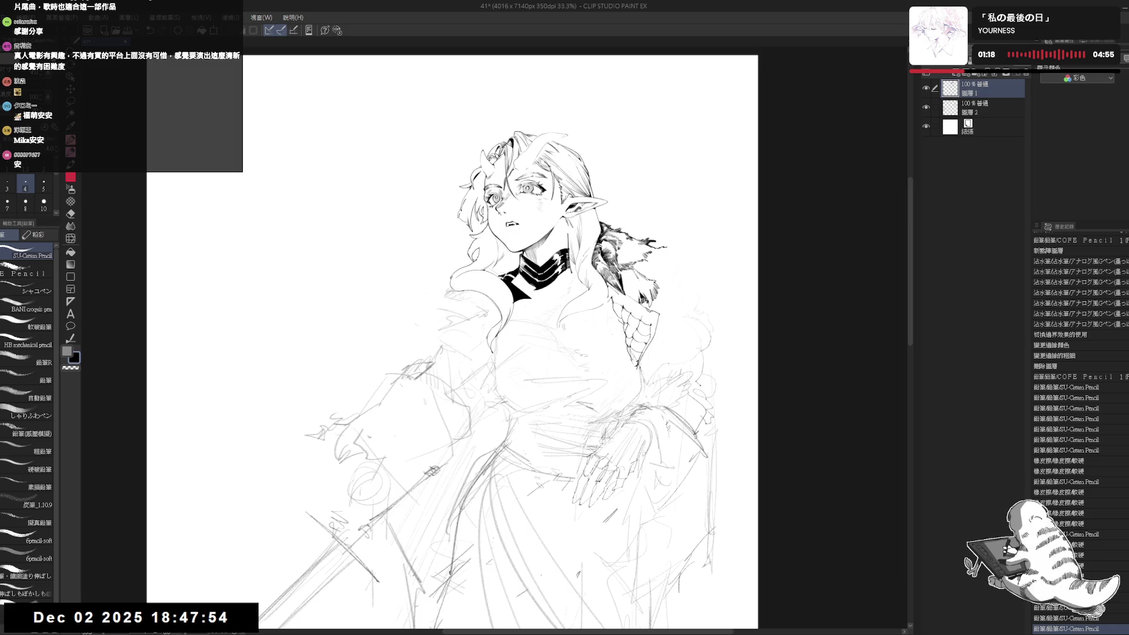
pyautogui.press('h')
pyautogui.press('h')
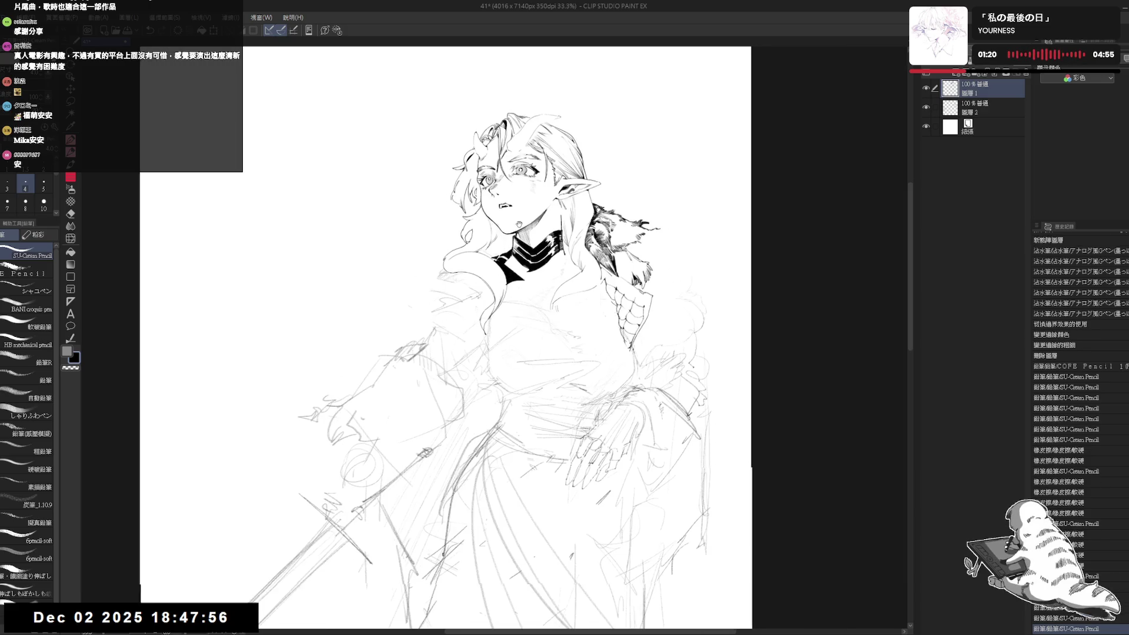
pyautogui.hotkey('ctrl', '+')
# Erase the small circle near the neck and pencil new marks there.
pyautogui.press('e')
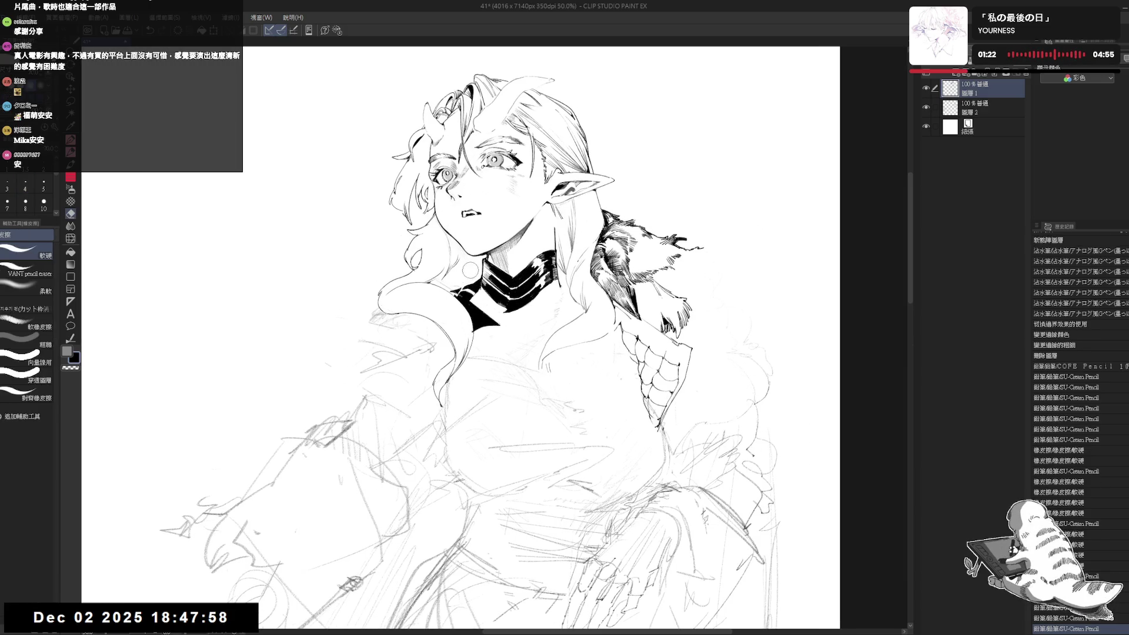
pyautogui.moveTo(477, 266); pyautogui.dragTo(468, 291)
pyautogui.press('p')
pyautogui.moveTo(465, 251); pyautogui.dragTo(470, 288)
pyautogui.moveTo(647, 411); pyautogui.dragTo(558, 483)
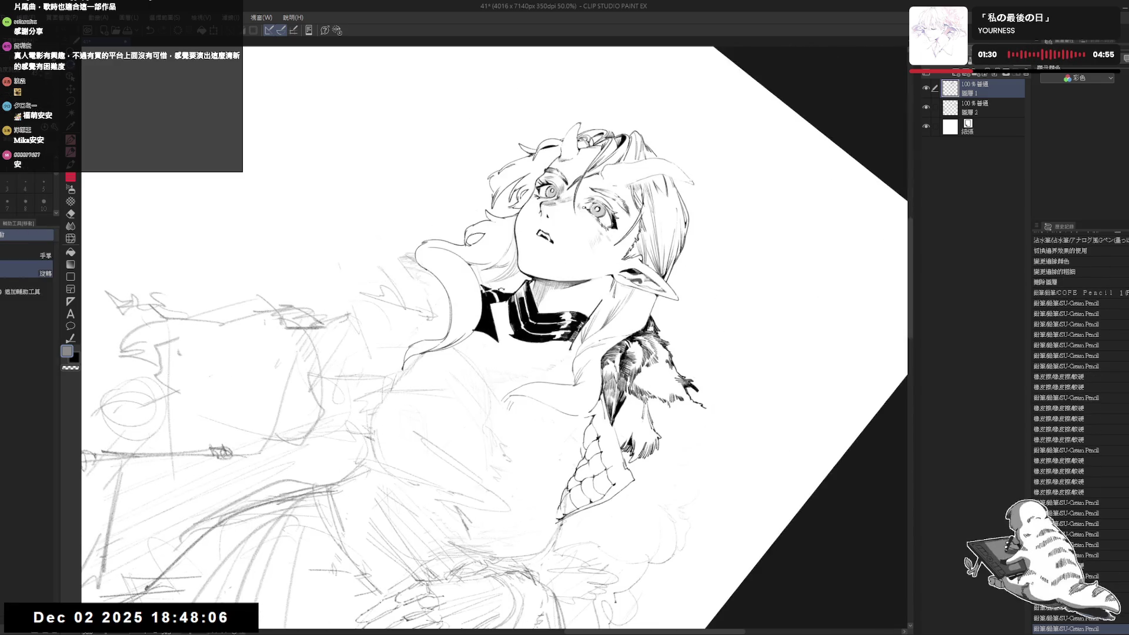
pyautogui.press('p')
pyautogui.moveTo(647, 411)
pyautogui.mouseDown()
pyautogui.moveTo(624, 447)
pyautogui.moveTo(529, 500)
pyautogui.mouseUp()
pyautogui.moveTo(434, 298); pyautogui.dragTo(439, 320)
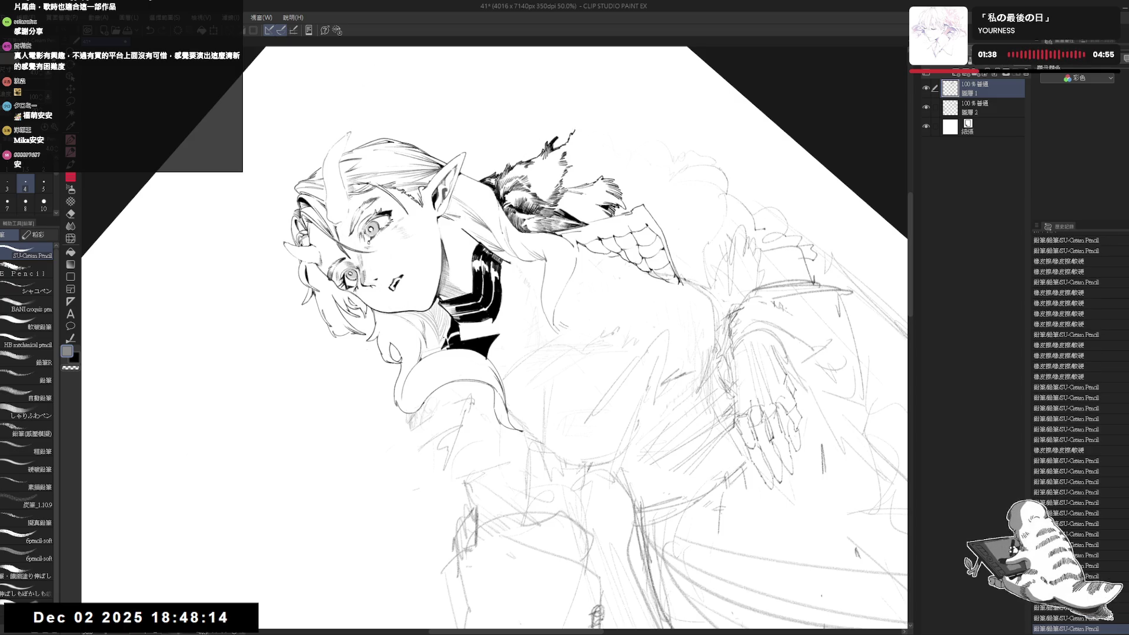
pyautogui.hotkey('ctrl', '@')
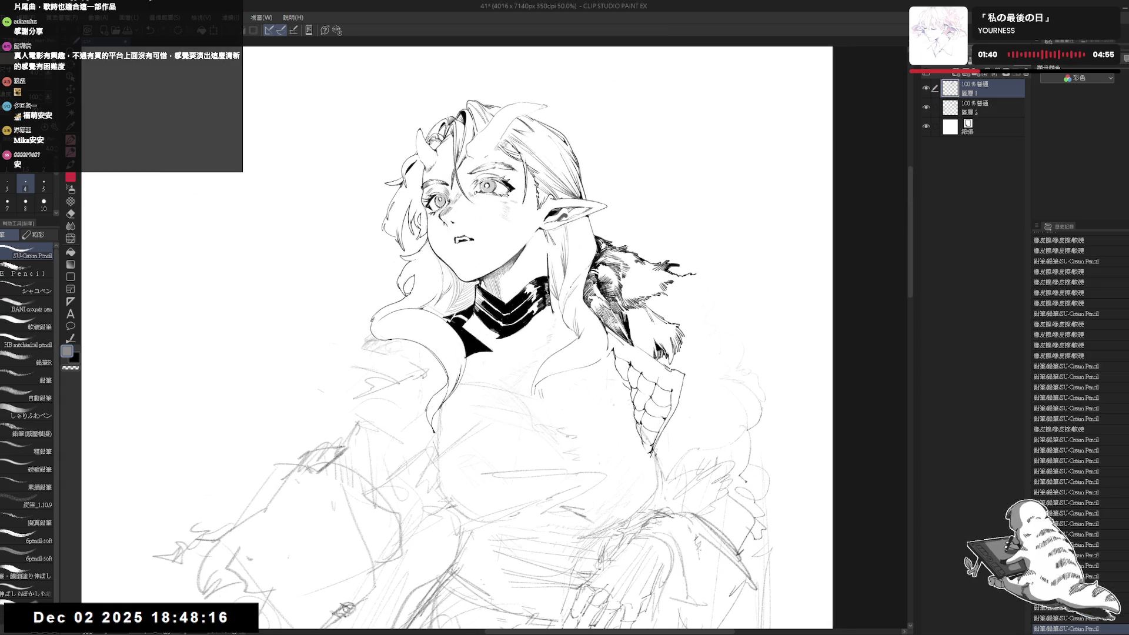
# Clean stray neck marks and ink small strokes near the ear and collar at size 5.
pyautogui.moveTo(458, 335); pyautogui.dragTo(448, 351)
pyautogui.moveTo(546, 261); pyautogui.dragTo(545, 294)
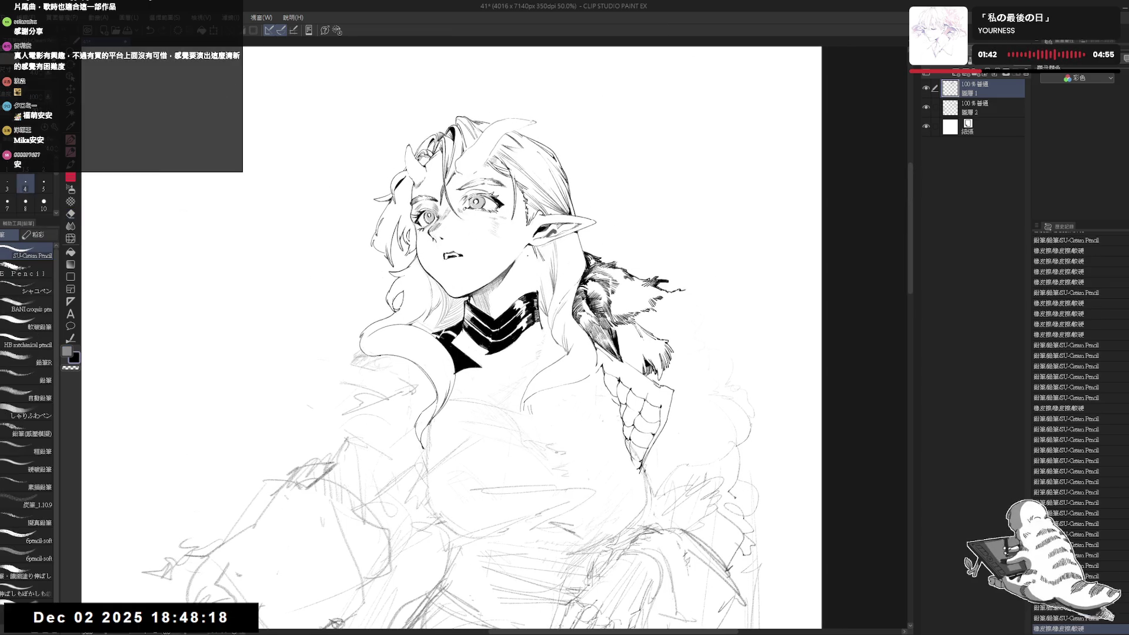
pyautogui.moveTo(528, 247); pyautogui.dragTo(536, 289)
pyautogui.click(44, 184)
pyautogui.hotkey('ctrl', 'z')
pyautogui.press('h')
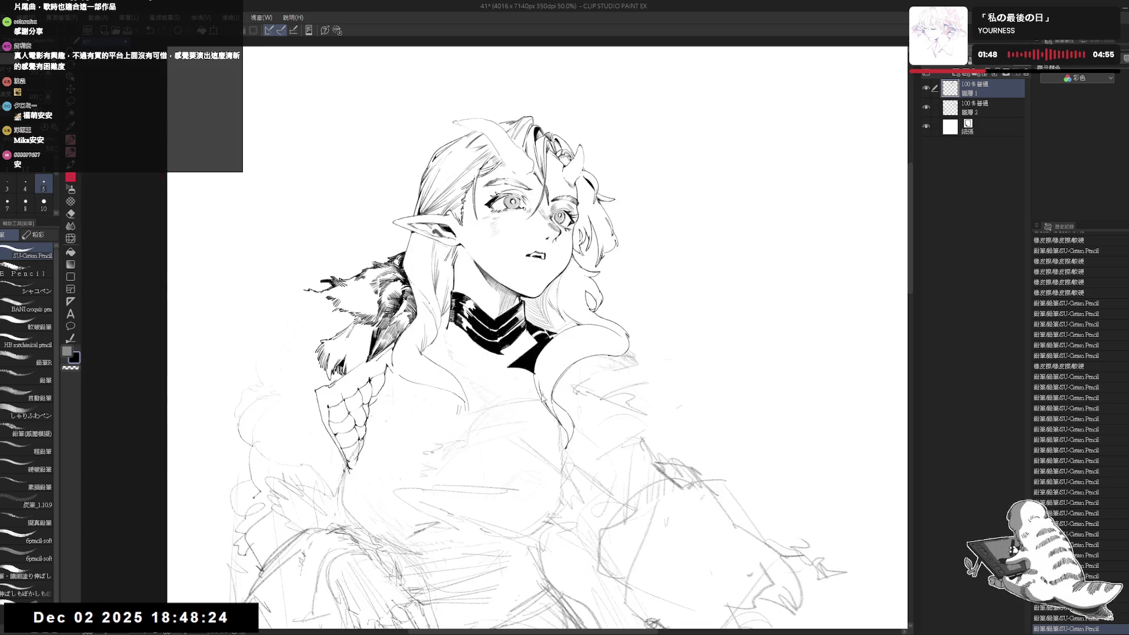
pyautogui.press('h')
pyautogui.moveTo(463, 297); pyautogui.dragTo(478, 305)
pyautogui.hotkey('ctrl', 'z')
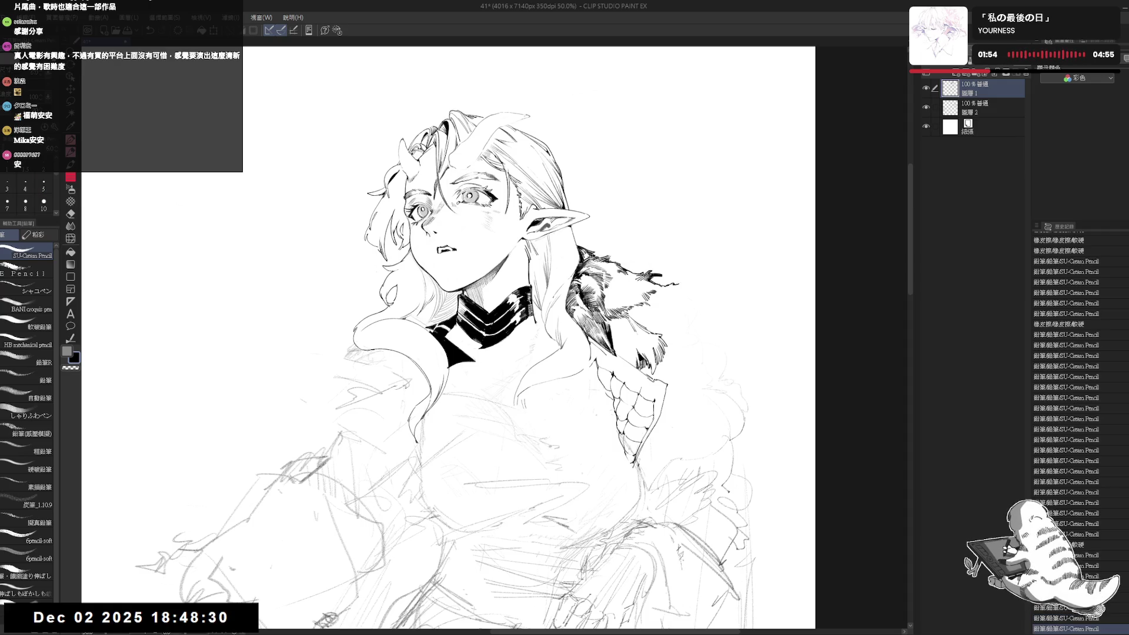
# Fill a small neck area and ink short strokes along the choker bands.
pyautogui.press('-')
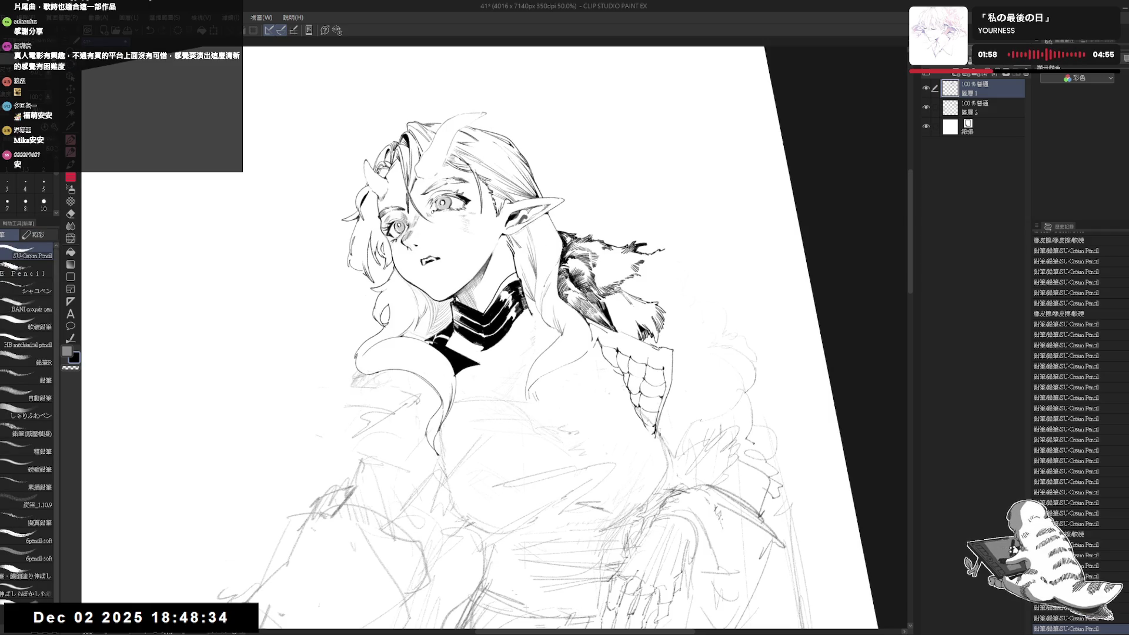
pyautogui.press('g')
pyautogui.click(503, 282)
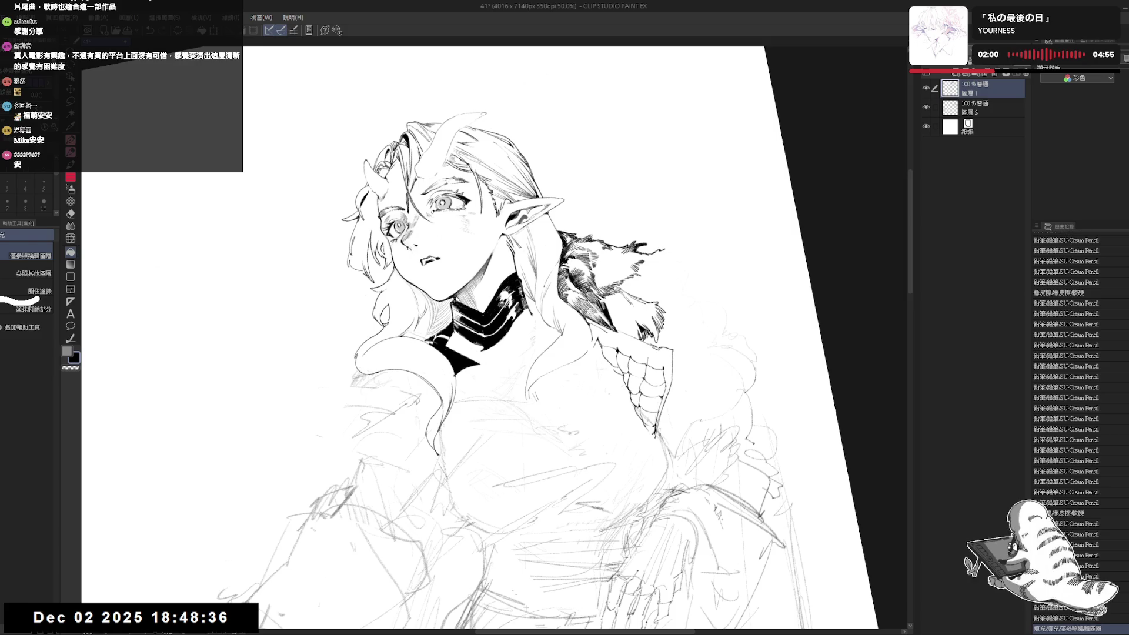
pyautogui.moveTo(497, 287); pyautogui.dragTo(506, 301)
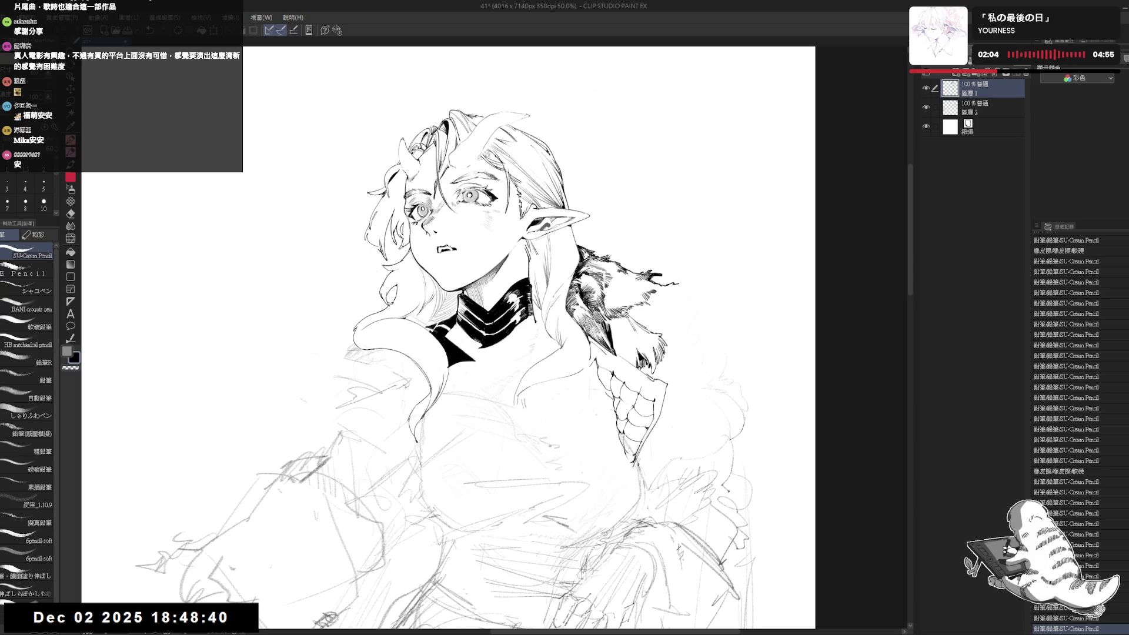
pyautogui.scroll(-2, 447, 353)
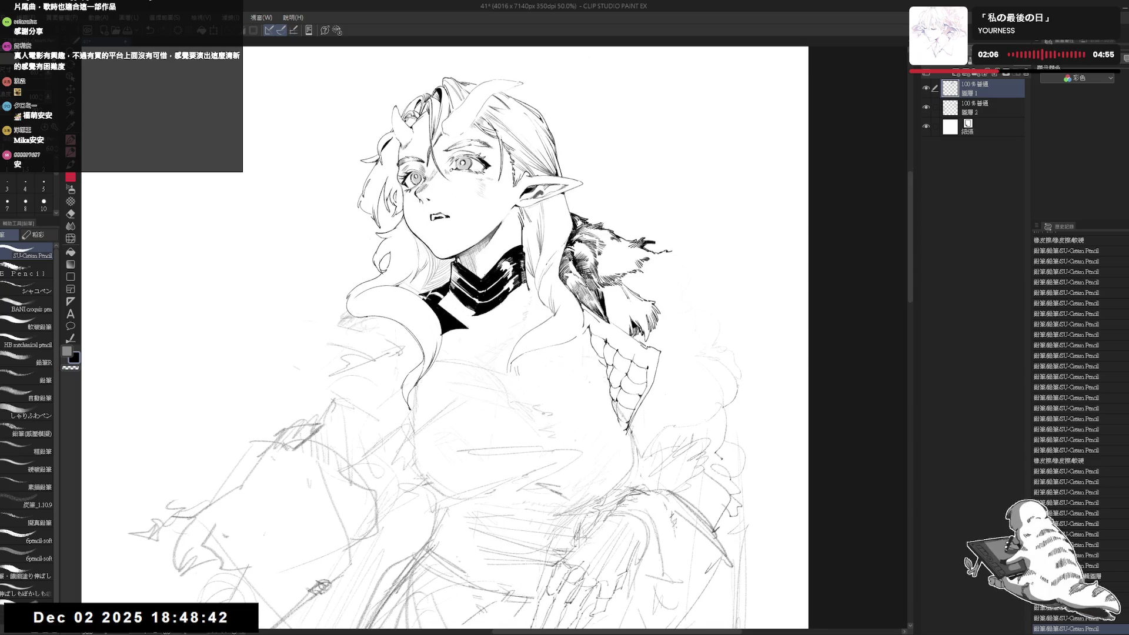
pyautogui.moveTo(485, 274)
pyautogui.mouseDown()
pyautogui.moveTo(500, 280)
pyautogui.moveTo(513, 258)
pyautogui.mouseUp()
pyautogui.moveTo(528, 302); pyautogui.dragTo(534, 310)
pyautogui.scroll(-1, 468, 338)
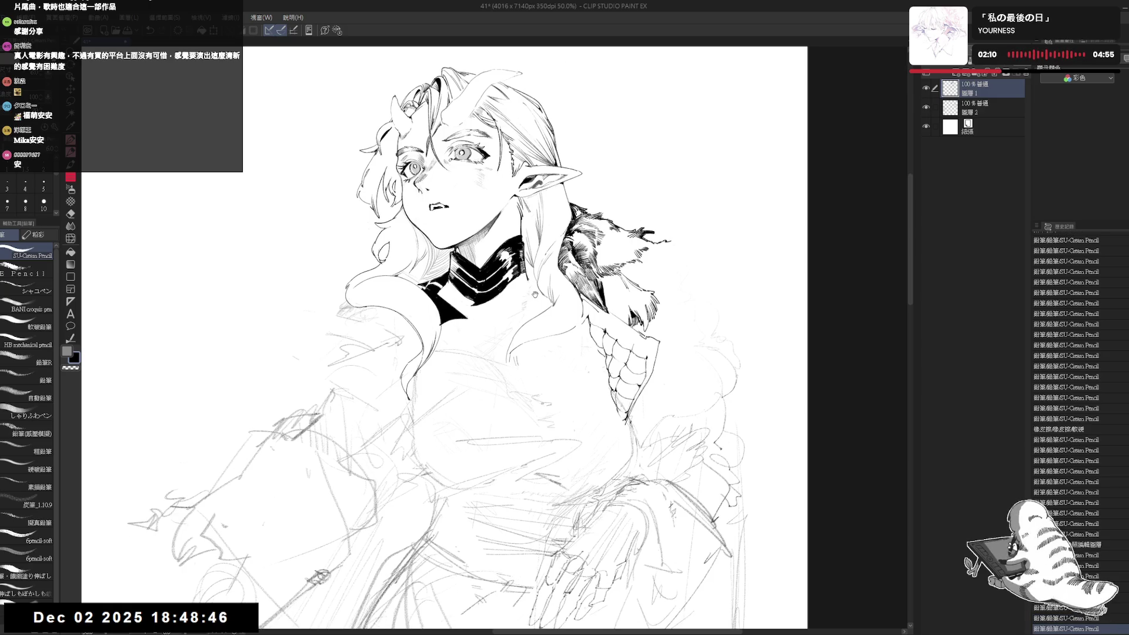
pyautogui.scroll(-3, 613, 291)
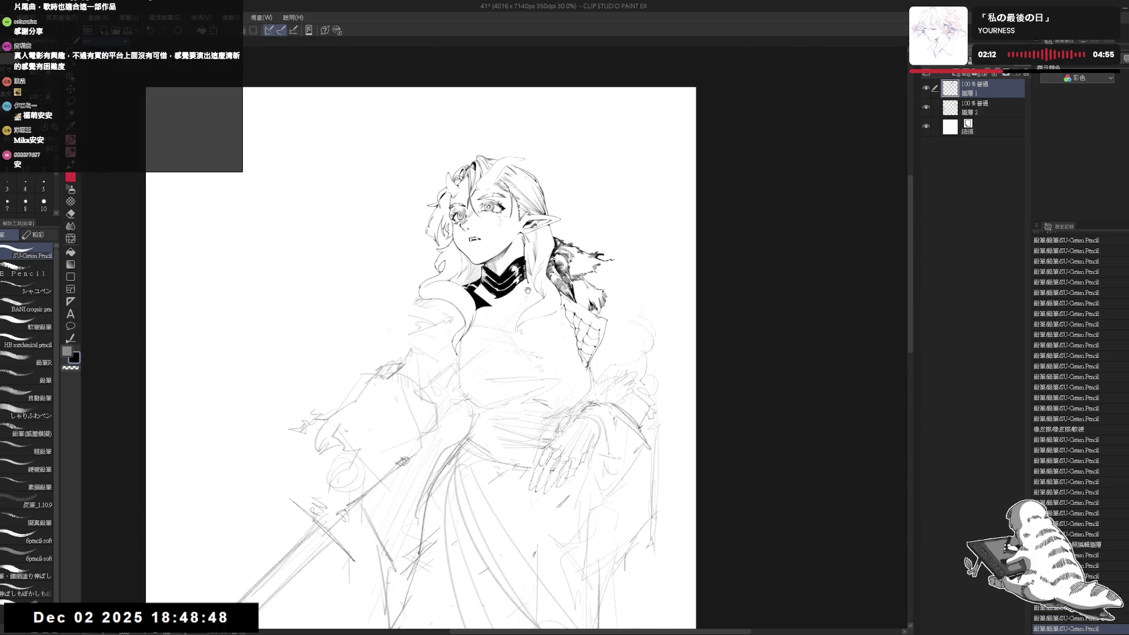
# Lasso the sketched hand on the hip, scale and rotate it, then deselect.
pyautogui.scroll(-5, 613, 291)
pyautogui.scroll(-2, 612, 292)
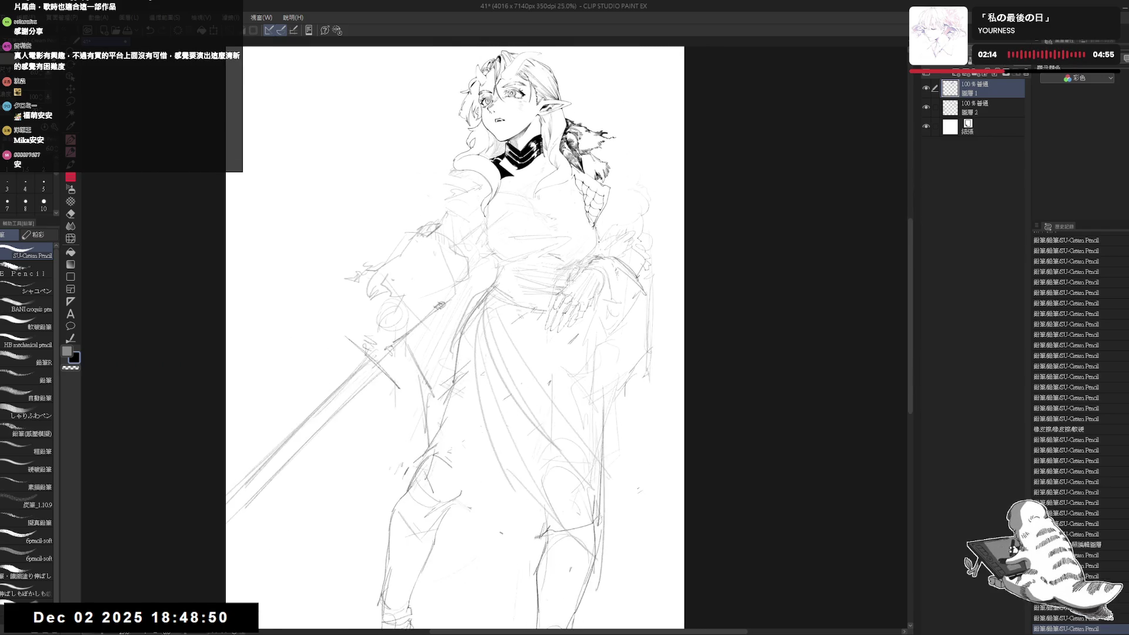
pyautogui.press('m')
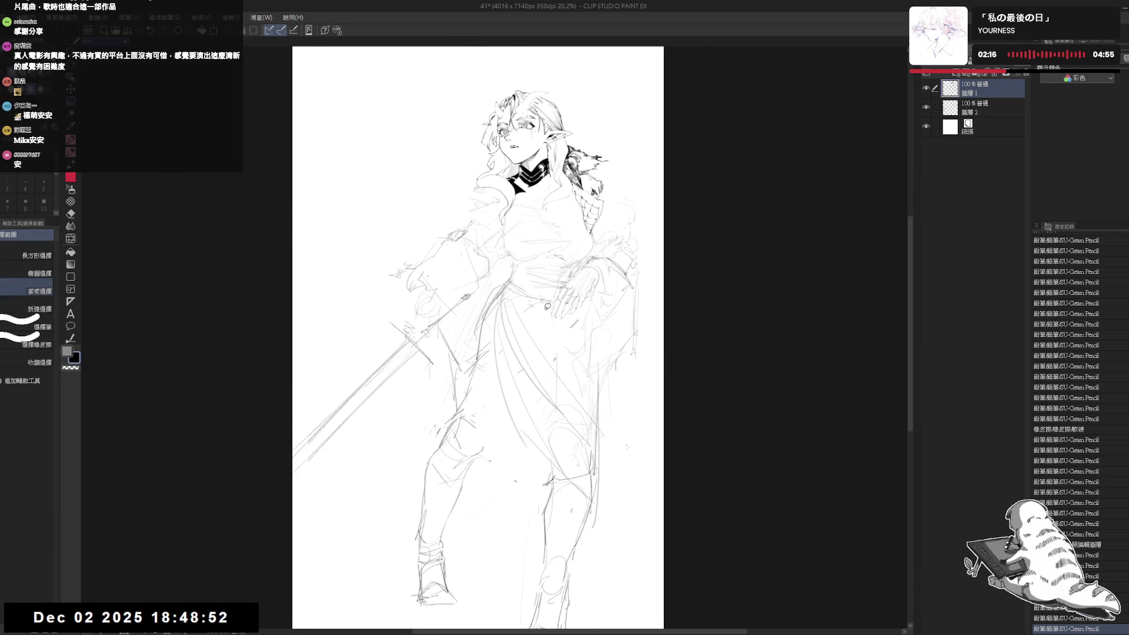
pyautogui.moveTo(581, 260)
pyautogui.mouseDown()
pyautogui.moveTo(549, 303)
pyautogui.moveTo(595, 281)
pyautogui.moveTo(585, 264)
pyautogui.mouseUp()
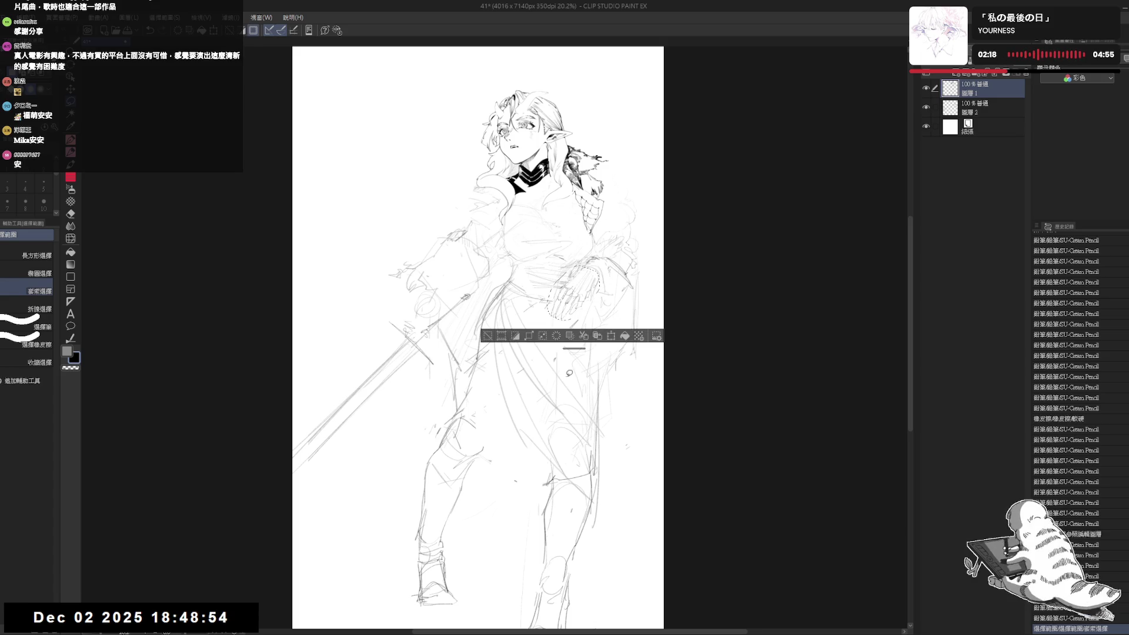
pyautogui.hotkey('ctrl', 't')
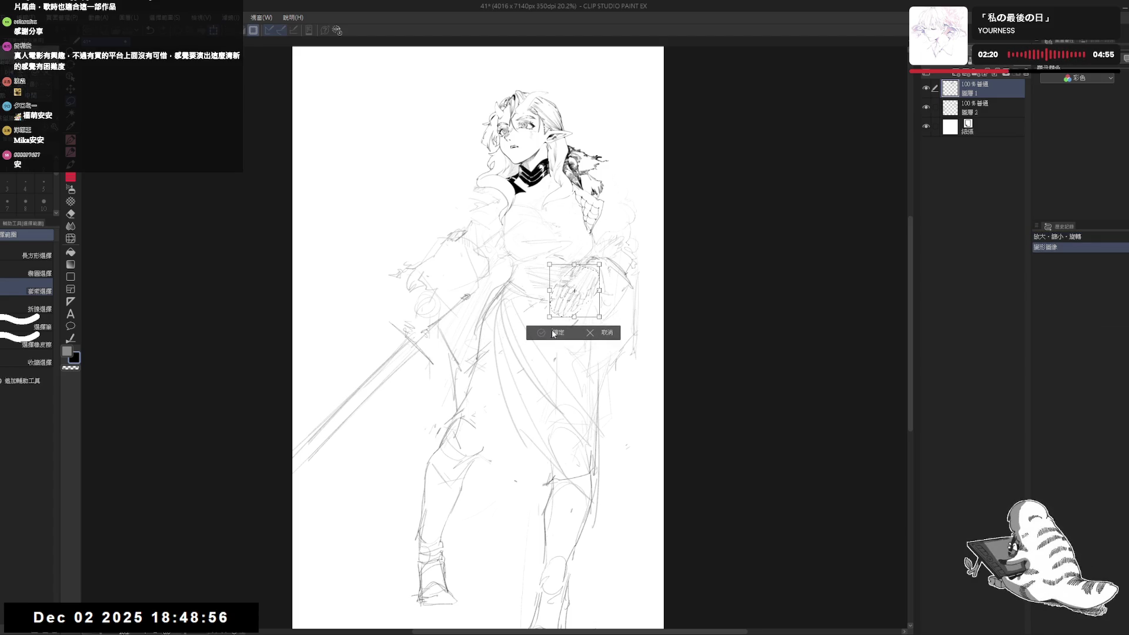
pyautogui.click(541, 335)
pyautogui.hotkey('ctrl', 'd')
# Erase a small stray mark near the figure.
pyautogui.scroll(1, 548, 310)
pyautogui.scroll(2, 518, 229)
pyautogui.press('e')
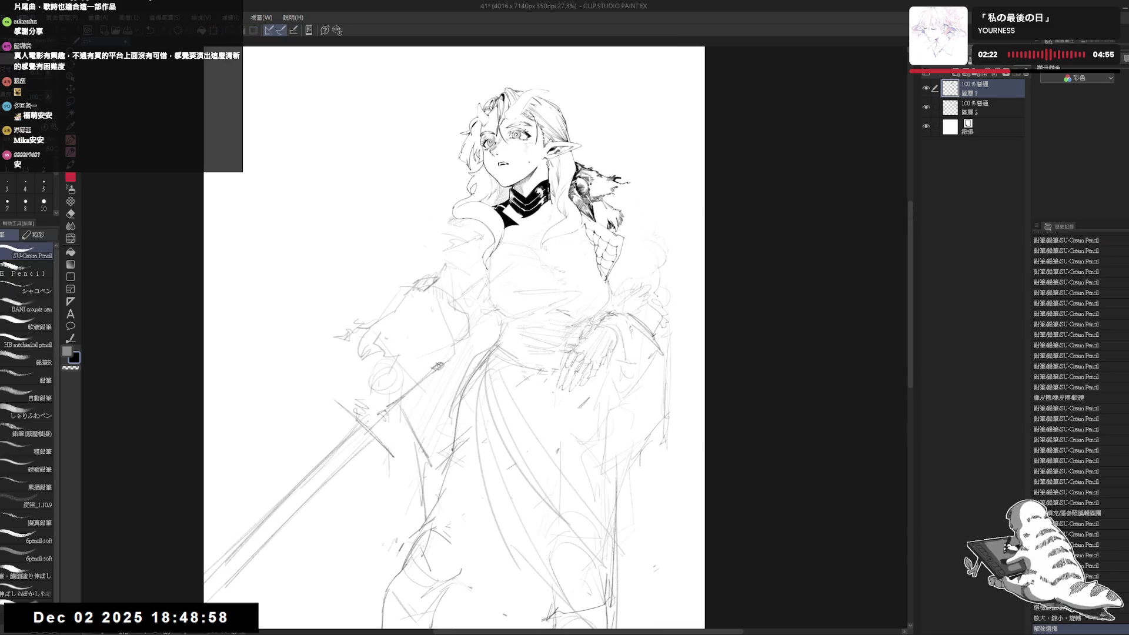
pyautogui.click(509, 264)
# Ink a short stroke on the figure and thicken the pencil slightly.
pyautogui.press('p')
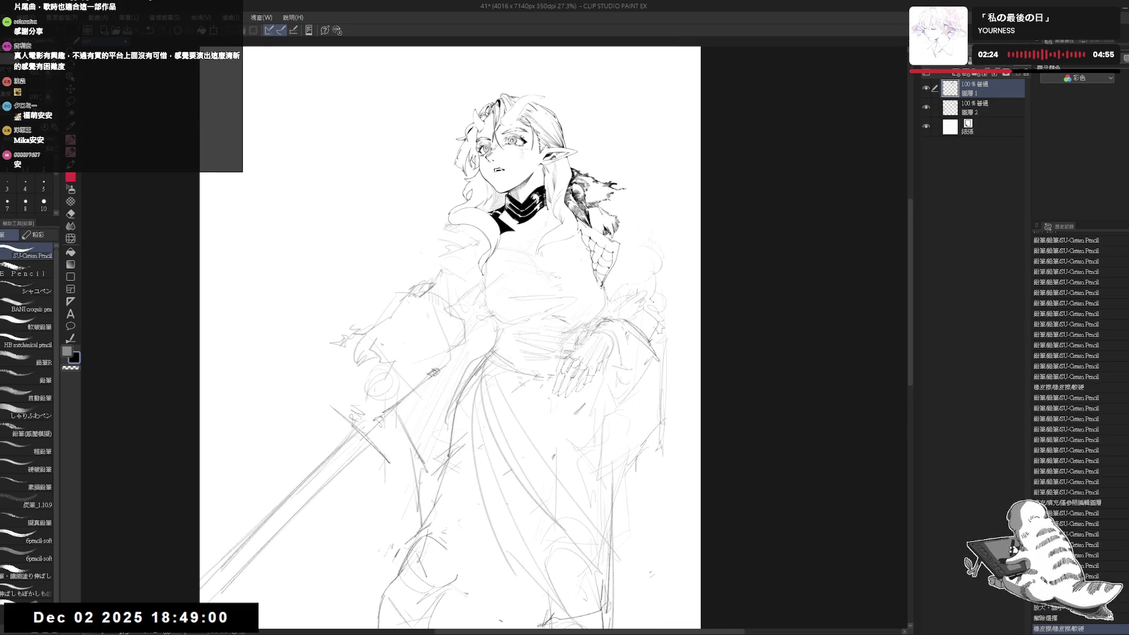
pyautogui.press('^')
pyautogui.moveTo(561, 423); pyautogui.dragTo(573, 415)
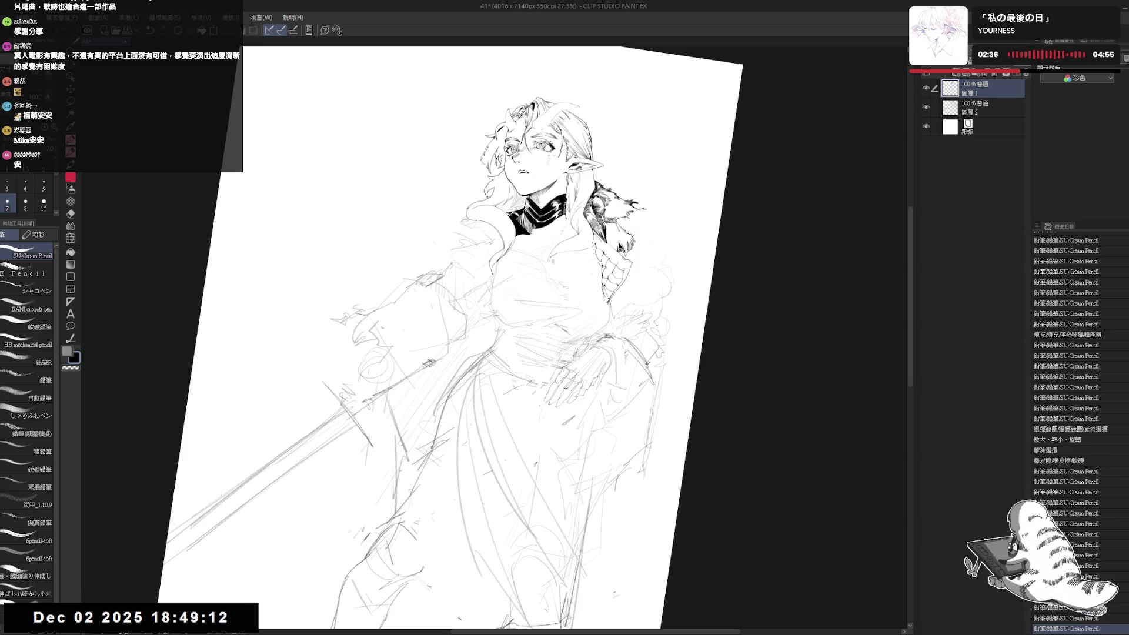
pyautogui.press('^')
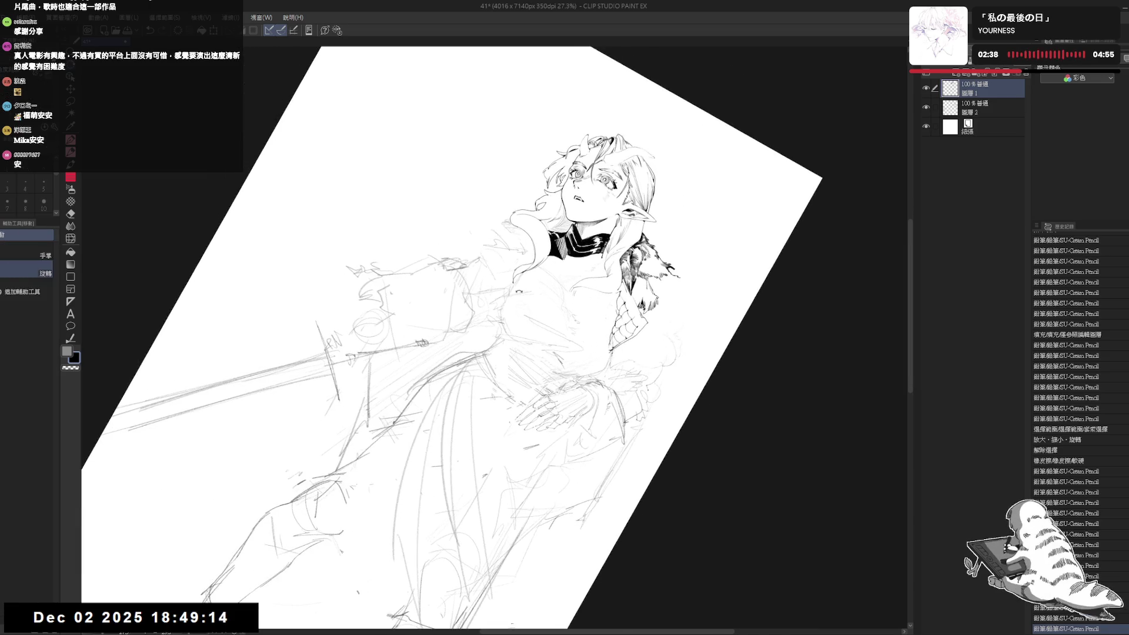
pyautogui.press(']')
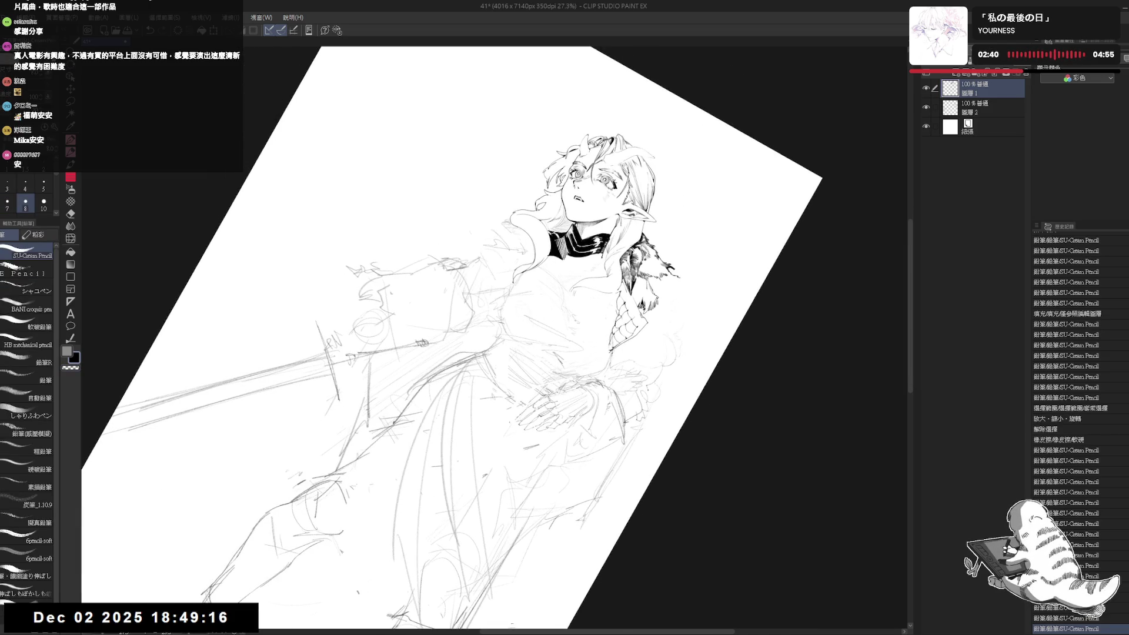
pyautogui.press('@')
pyautogui.press('-')
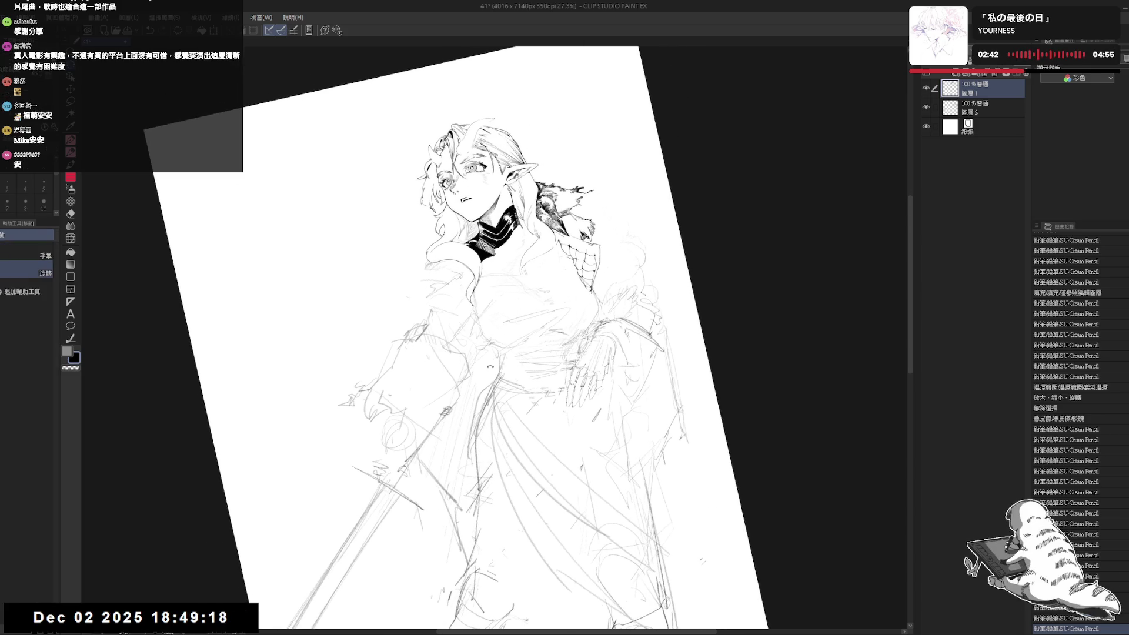
# Fill two small gaps in the black collar.
pyautogui.press('g')
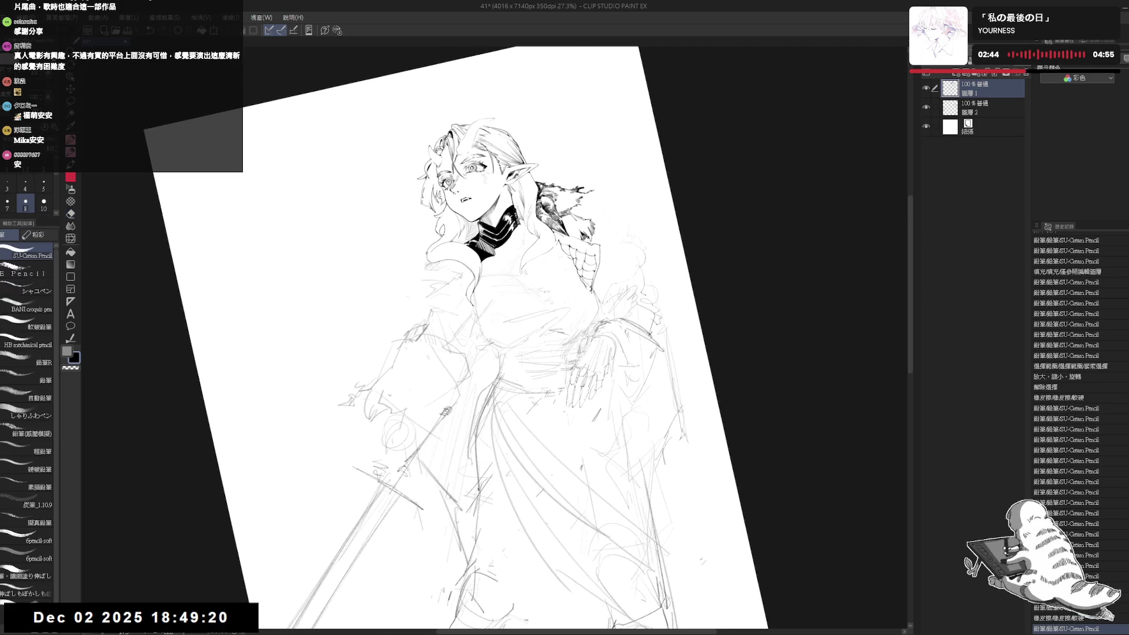
pyautogui.click(524, 221)
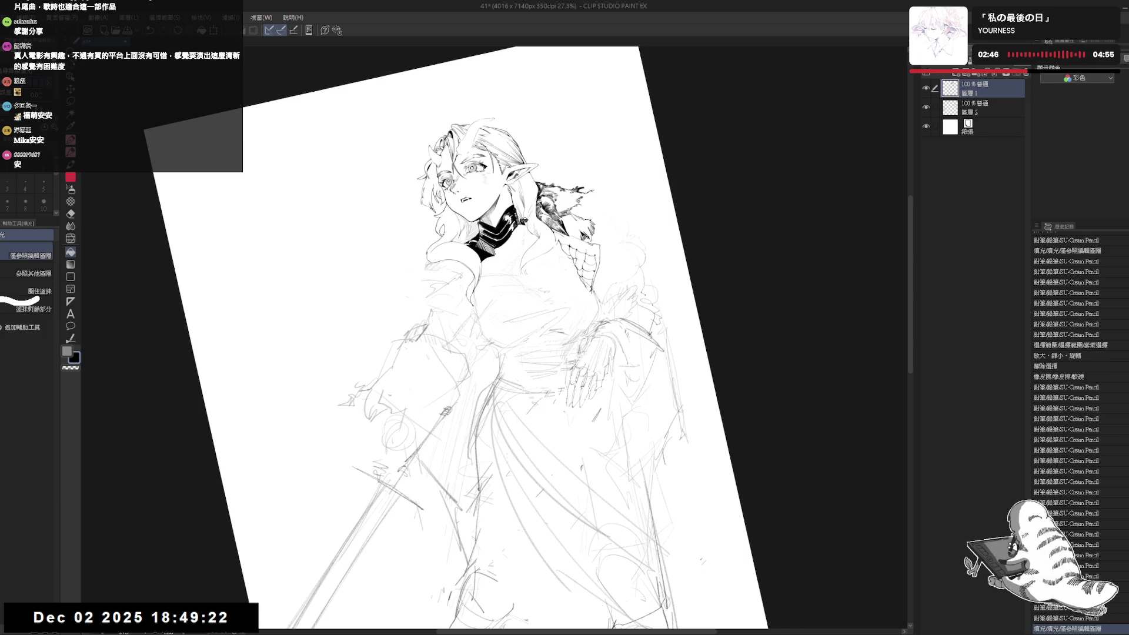
pyautogui.click(524, 219)
# Add more fur strokes at the shoulder and erase a small stray spot.
pyautogui.press('p')
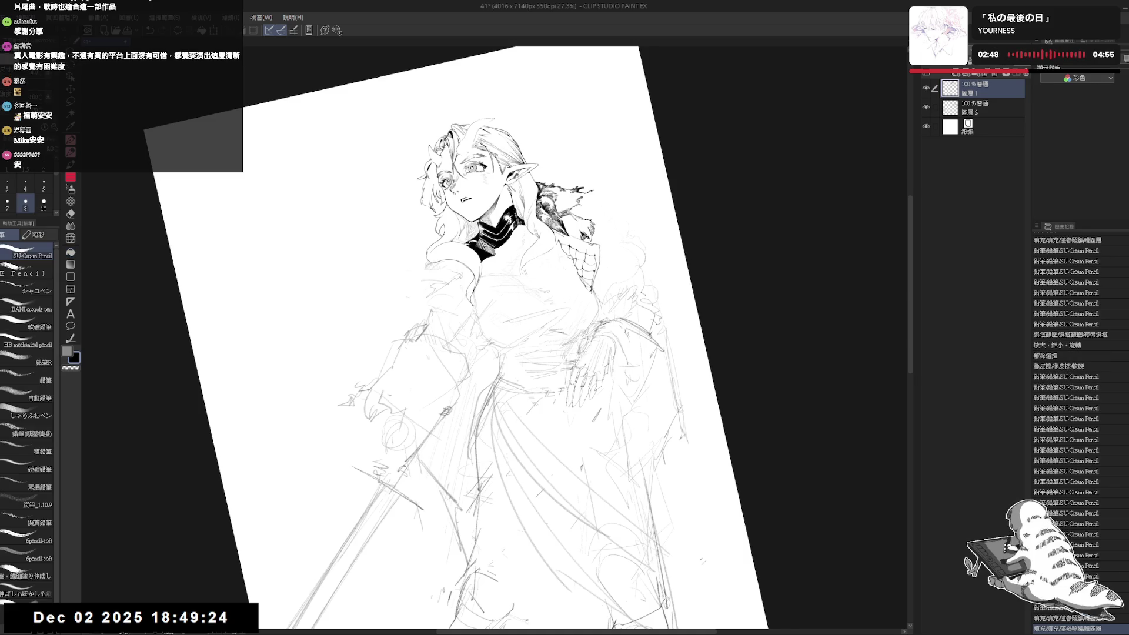
pyautogui.press('-')
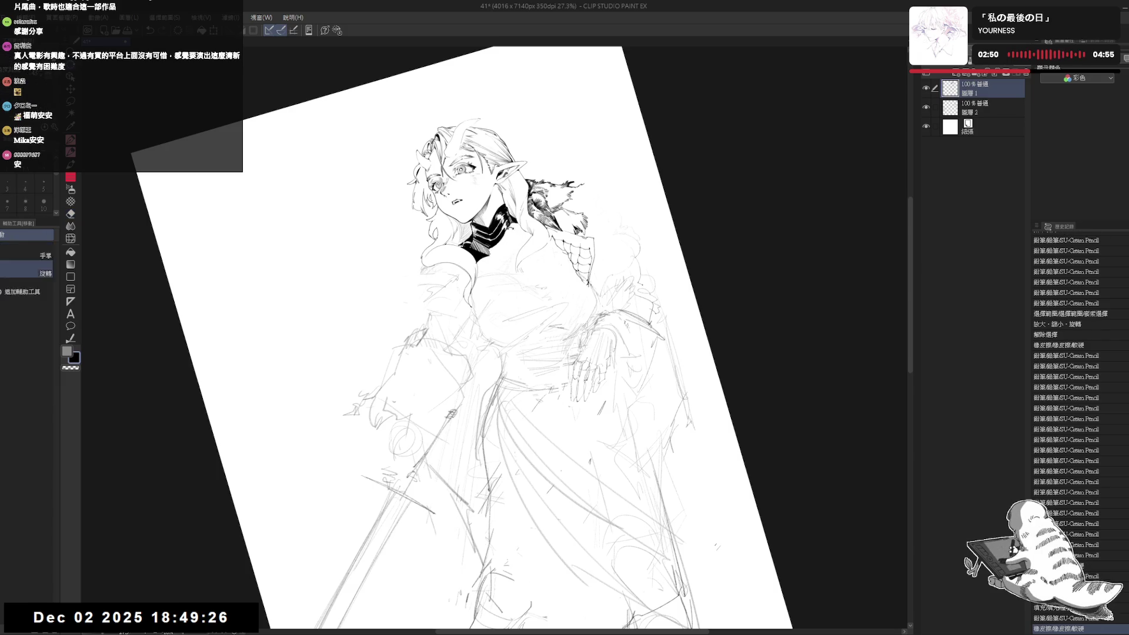
pyautogui.moveTo(500, 245); pyautogui.dragTo(509, 228)
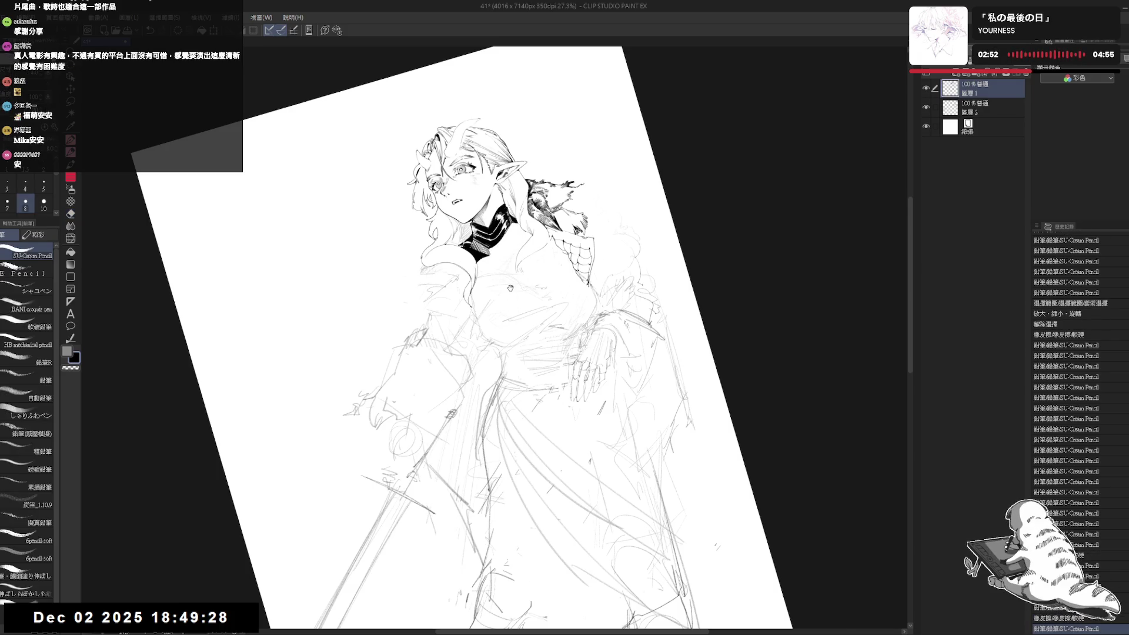
pyautogui.scroll(3, 510, 288)
pyautogui.press('e')
pyautogui.click(521, 256)
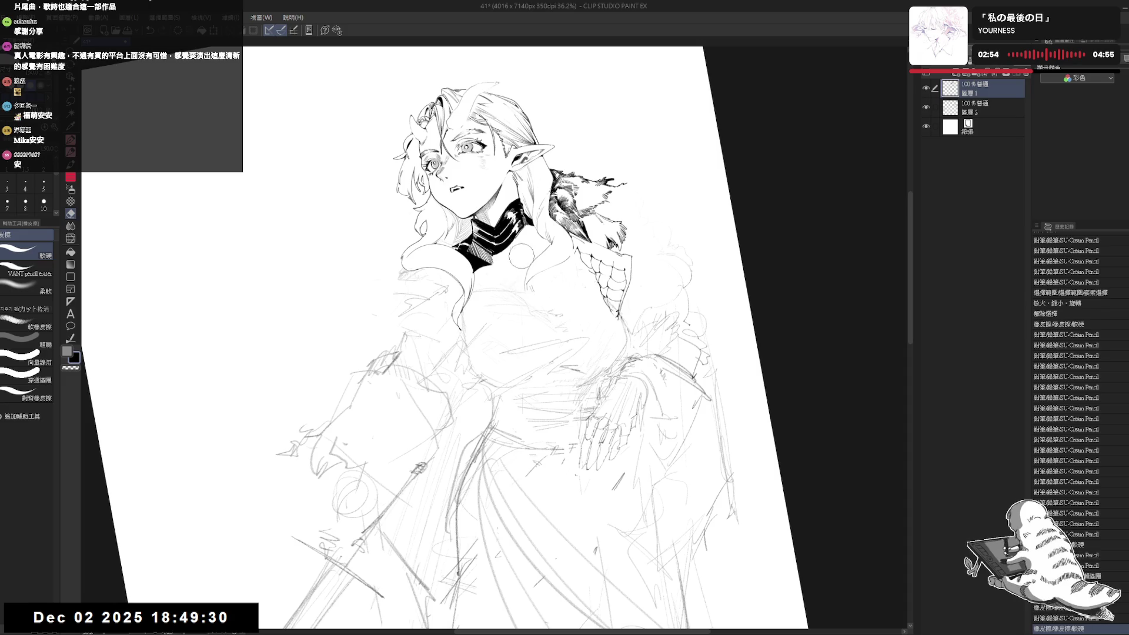
# Erase stray lines on the shoulder scales and near the hair.
pyautogui.moveTo(521, 255); pyautogui.dragTo(525, 258)
pyautogui.press('^')
pyautogui.press('^')
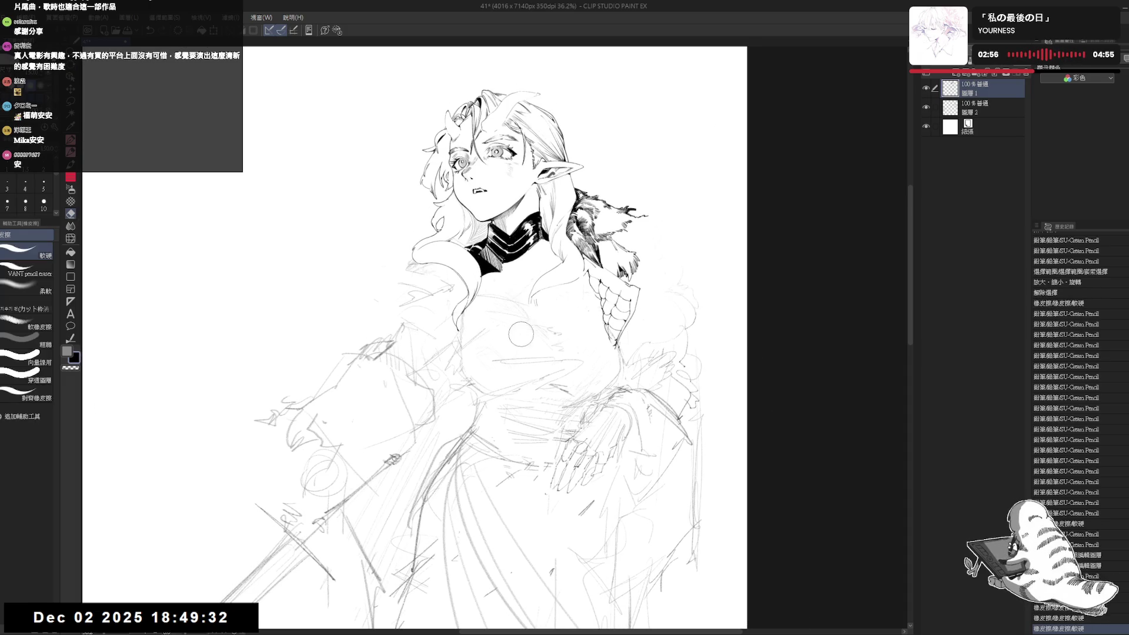
pyautogui.click(521, 334)
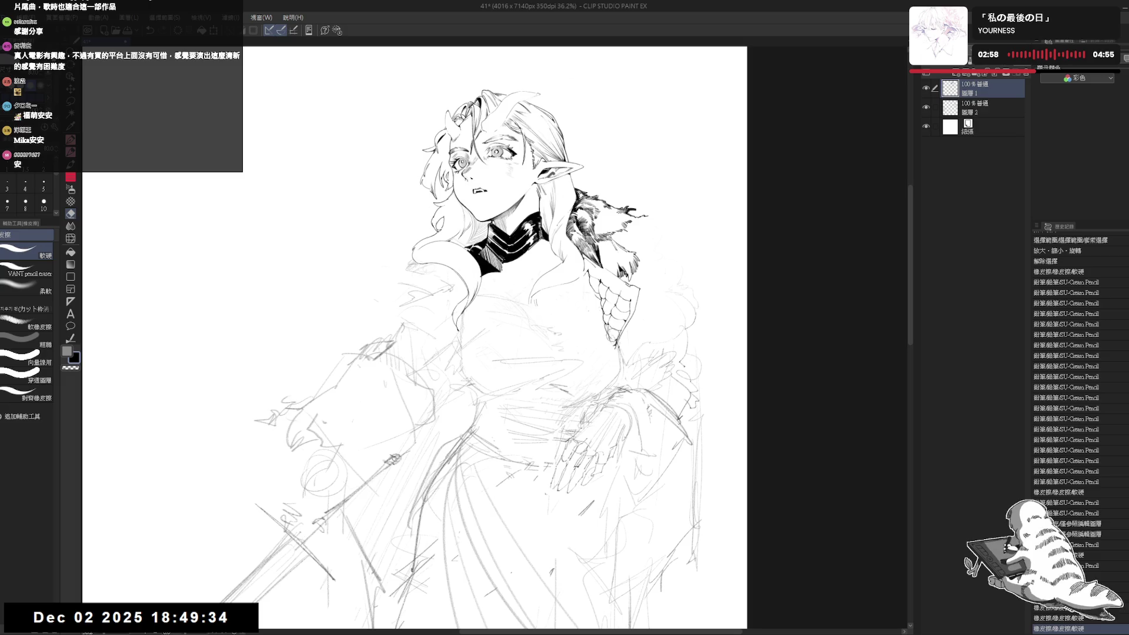
pyautogui.moveTo(611, 329); pyautogui.dragTo(582, 291)
pyautogui.press('p')
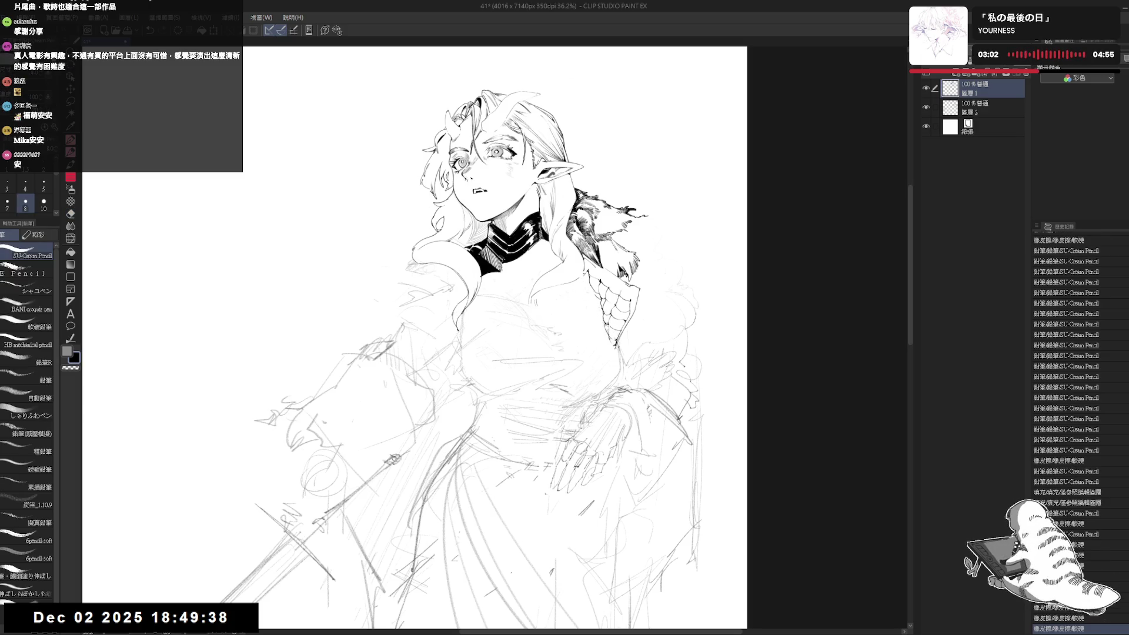
pyautogui.press('e')
pyautogui.moveTo(570, 253)
pyautogui.mouseDown()
pyautogui.moveTo(570, 263)
pyautogui.moveTo(549, 231)
pyautogui.mouseUp()
pyautogui.press('p')
pyautogui.press('e')
# Ink a few new strokes on the drawing, undoing one.
pyautogui.press('p')
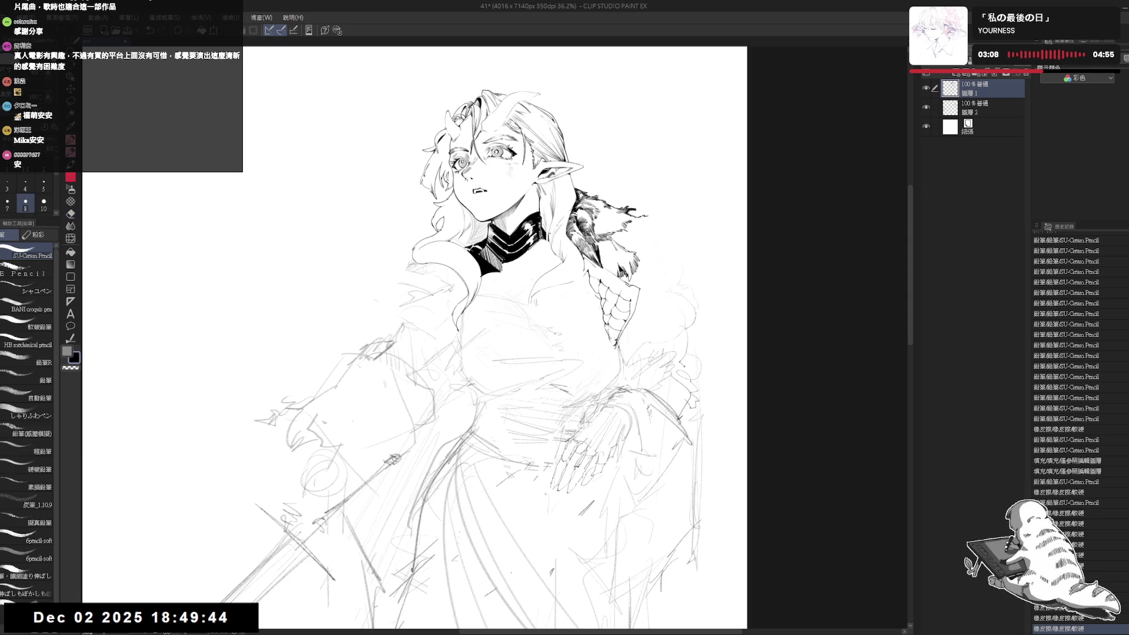
pyautogui.moveTo(224, 612); pyautogui.dragTo(226, 621)
pyautogui.moveTo(471, 294); pyautogui.dragTo(464, 292)
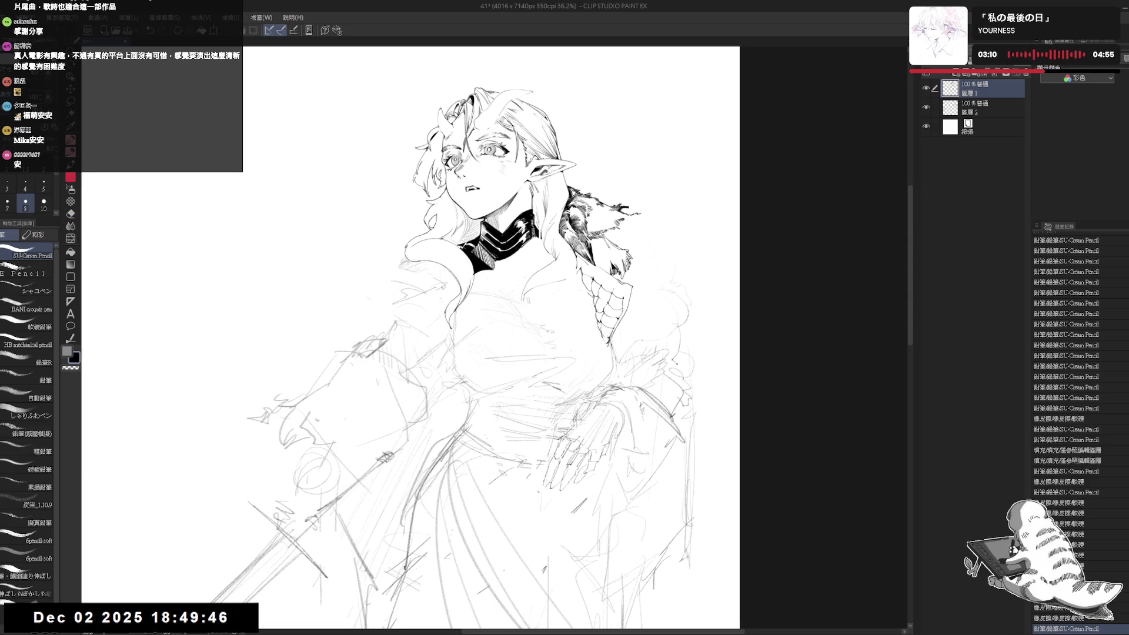
pyautogui.moveTo(222, 611); pyautogui.dragTo(226, 621)
pyautogui.hotkey('ctrl', 'z')
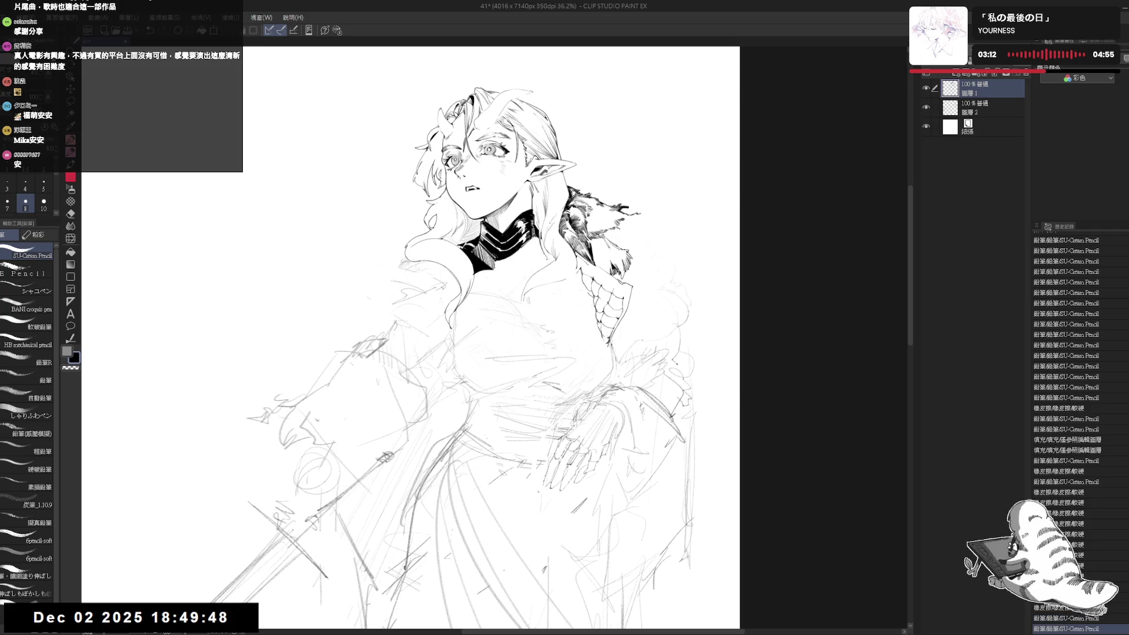
pyautogui.moveTo(209, 611); pyautogui.dragTo(224, 623)
pyautogui.moveTo(542, 244); pyautogui.dragTo(551, 260)
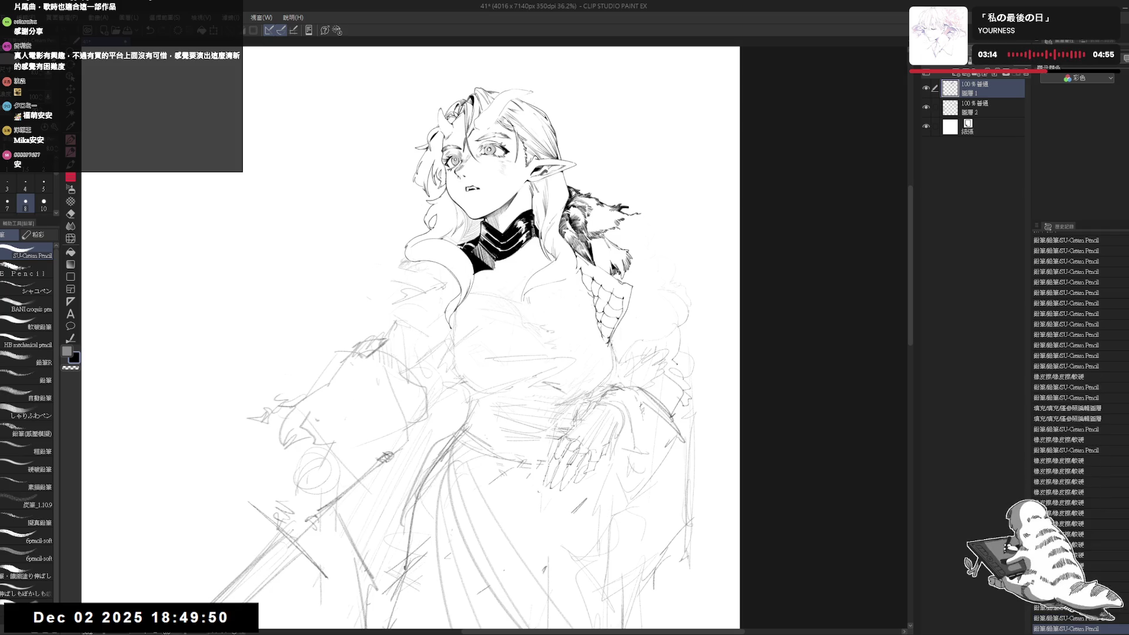
# Erase the old mouth lines and stray strokes by the earring, redrawing a line there.
pyautogui.press('e')
pyautogui.moveTo(485, 187); pyautogui.dragTo(461, 196)
pyautogui.press('p')
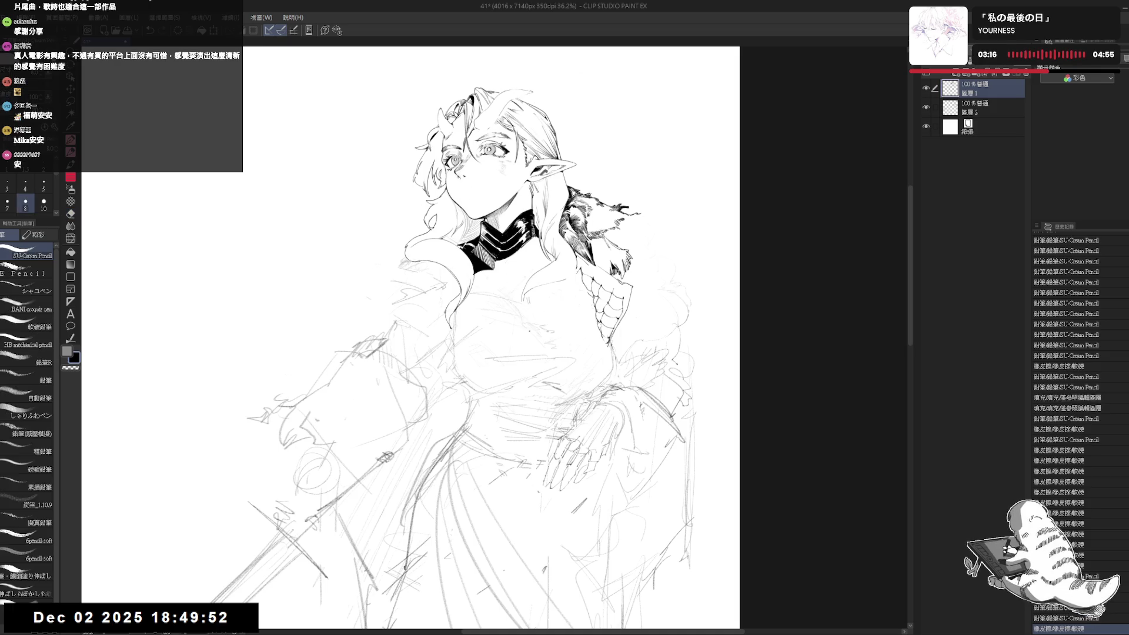
pyautogui.press('h')
pyautogui.press('h')
pyautogui.press('e')
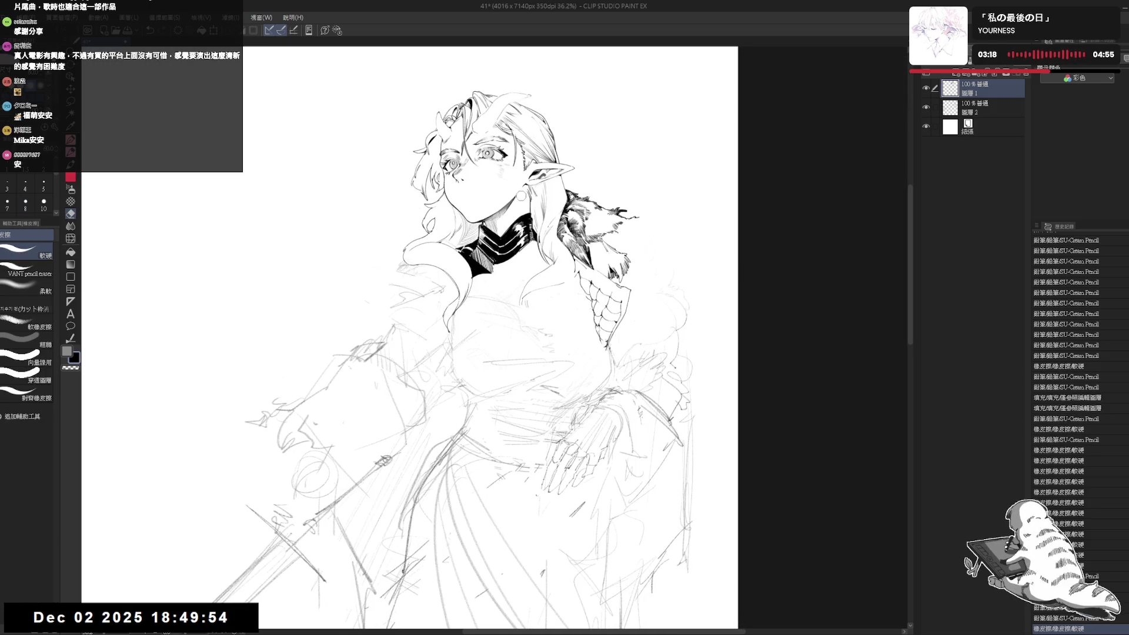
pyautogui.moveTo(521, 194); pyautogui.dragTo(512, 200)
pyautogui.moveTo(500, 216); pyautogui.dragTo(515, 201)
pyautogui.press('p')
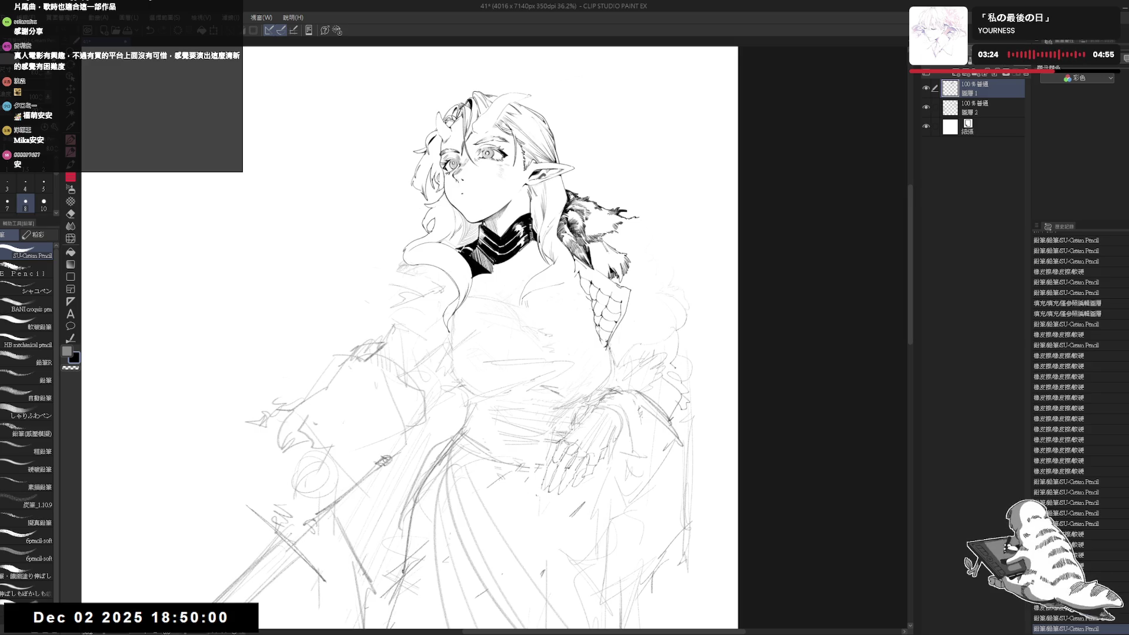
pyautogui.hotkey('ctrl', 'z')
# Zoom in and redo the undone pencil and eraser strokes around the face.
pyautogui.press('h')
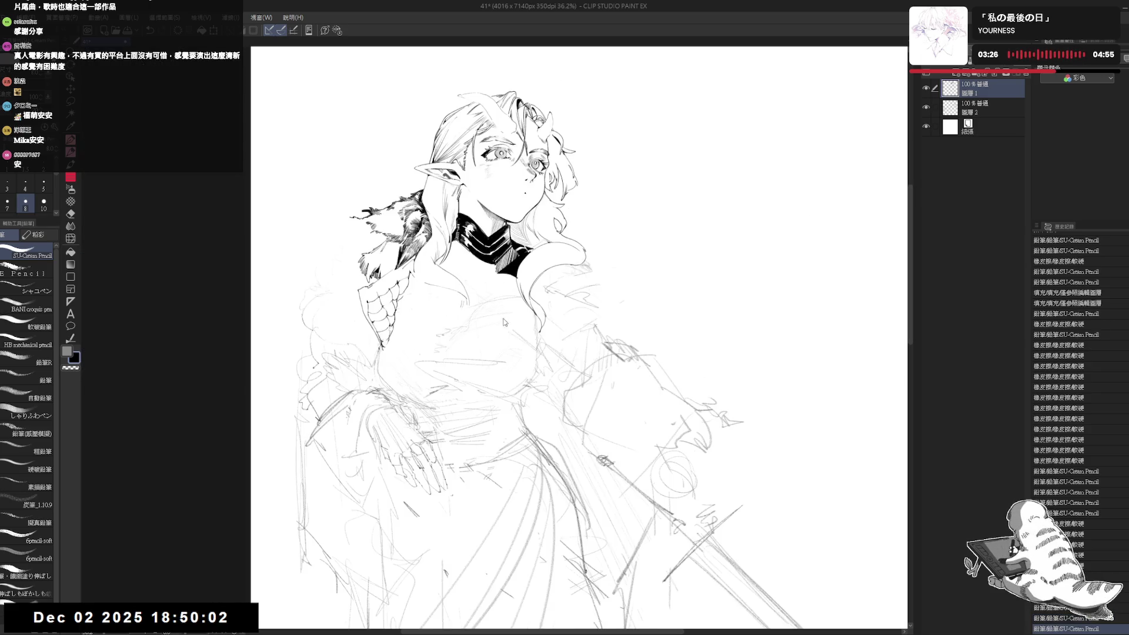
pyautogui.press('h')
pyautogui.hotkey('ctrl', '+')
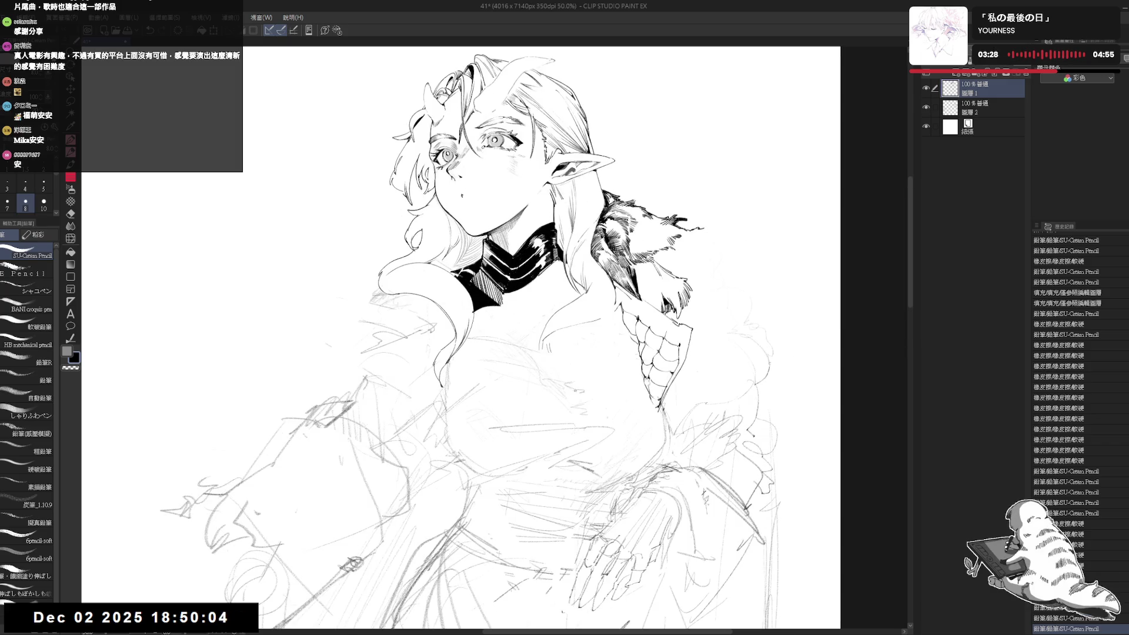
pyautogui.hotkey('ctrl', 'y')
pyautogui.hotkey('ctrl', 'y')
pyautogui.hotkey('ctrl', 'y')
pyautogui.hotkey('ctrl', 'y')
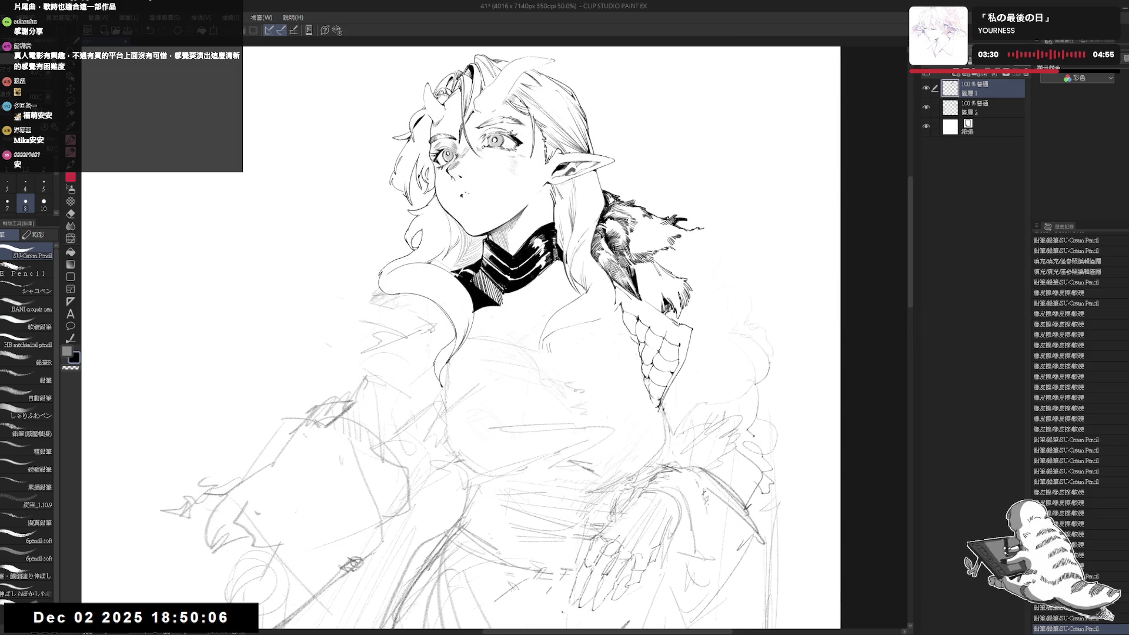
pyautogui.hotkey('ctrl', 'y')
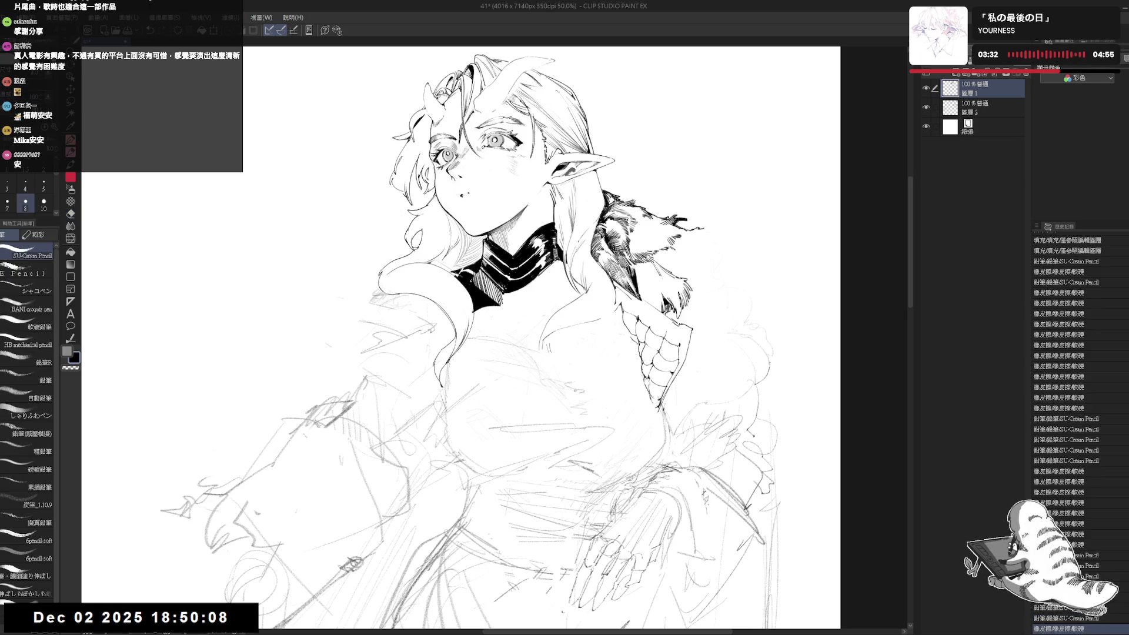
pyautogui.hotkey('ctrl', 'y')
pyautogui.hotkey('ctrl', 'y')
pyautogui.hotkey('ctrl', 'y')
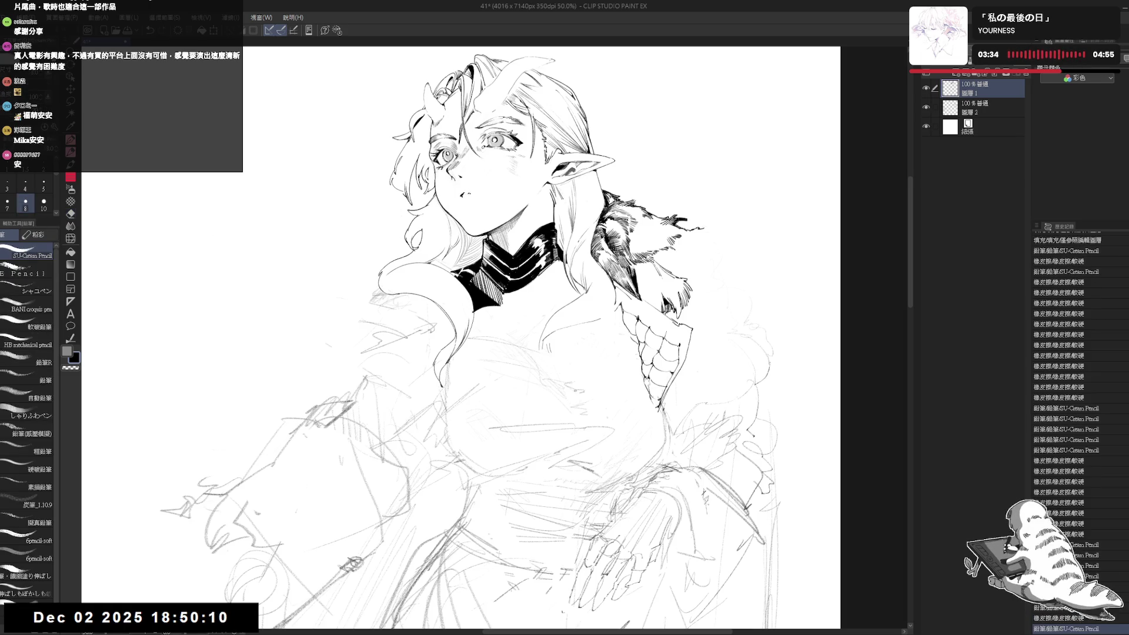
pyautogui.hotkey('ctrl', 'y')
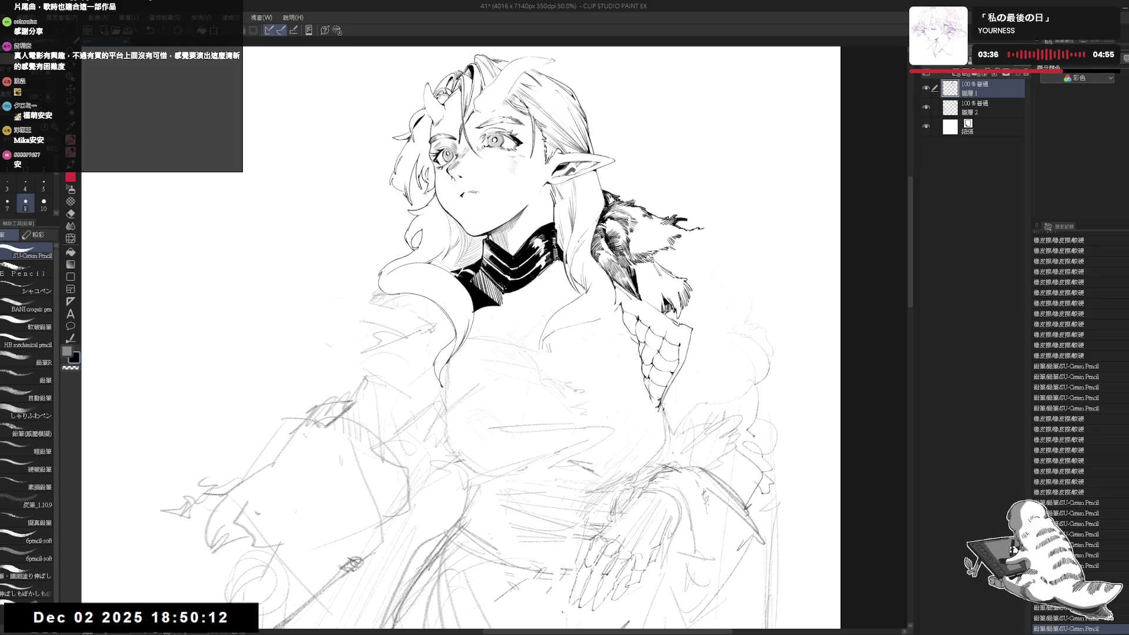
pyautogui.hotkey('ctrl', 'y')
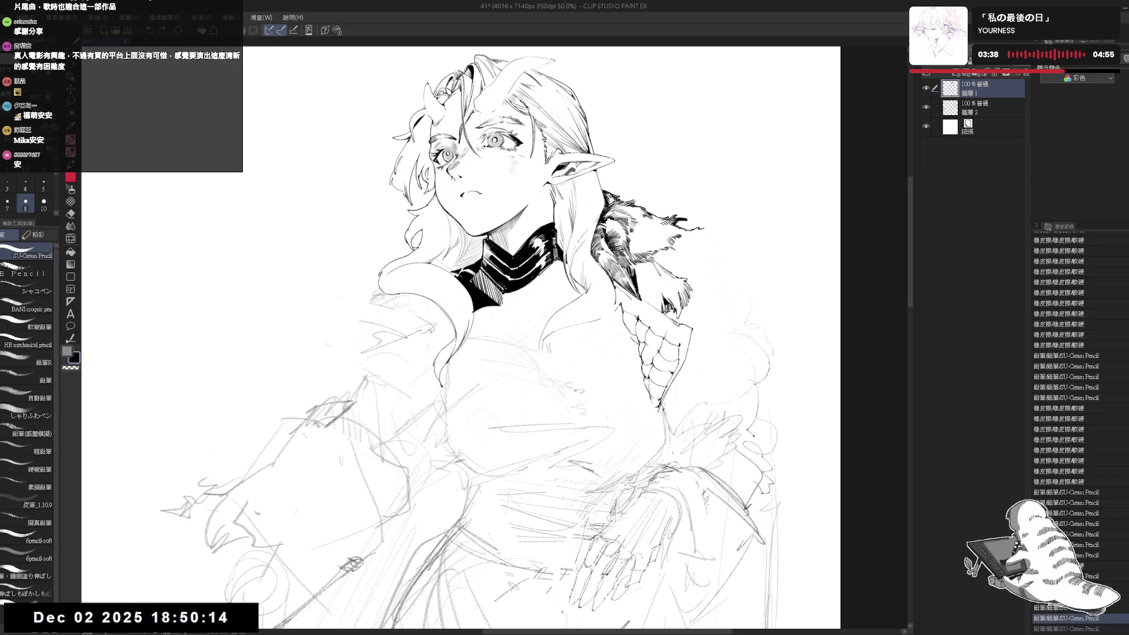
pyautogui.hotkey('ctrl', 'y')
pyautogui.hotkey('ctrl', 'y')
pyautogui.hotkey('ctrl', 'y')
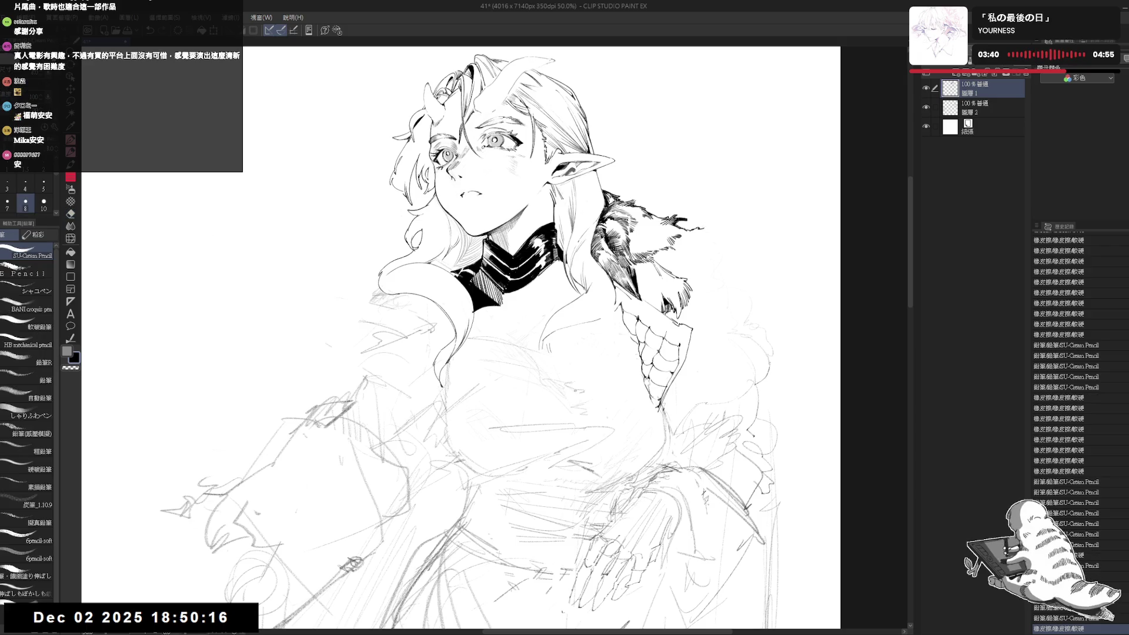
pyautogui.hotkey('ctrl', 'y')
pyautogui.hotkey('ctrl', 'y')
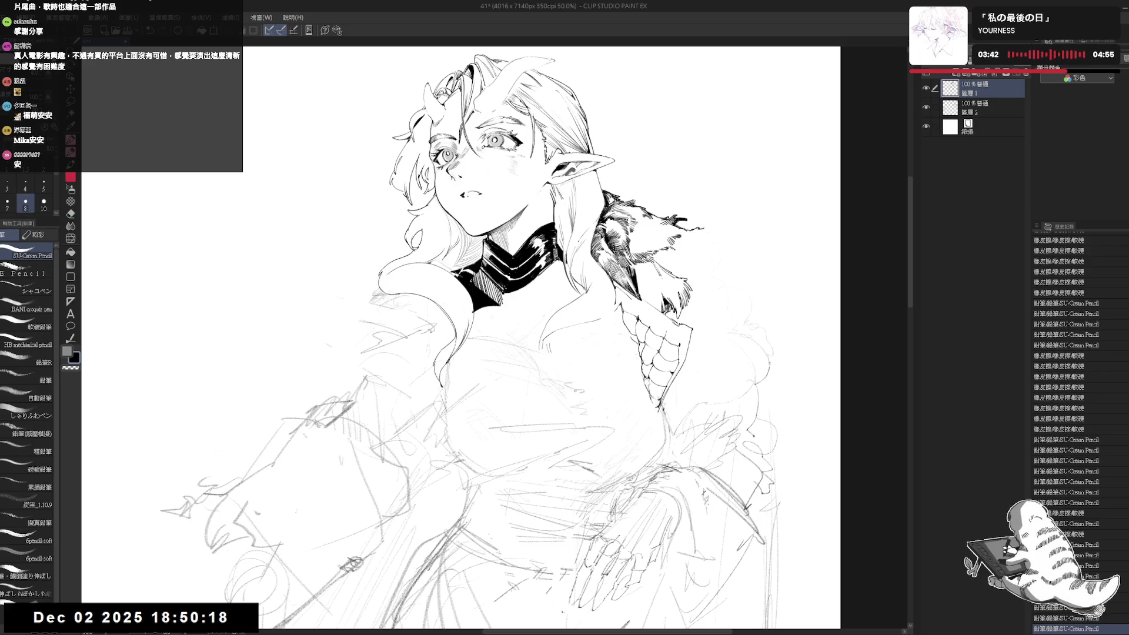
pyautogui.hotkey('ctrl', 'y')
pyautogui.hotkey('ctrl', 'y')
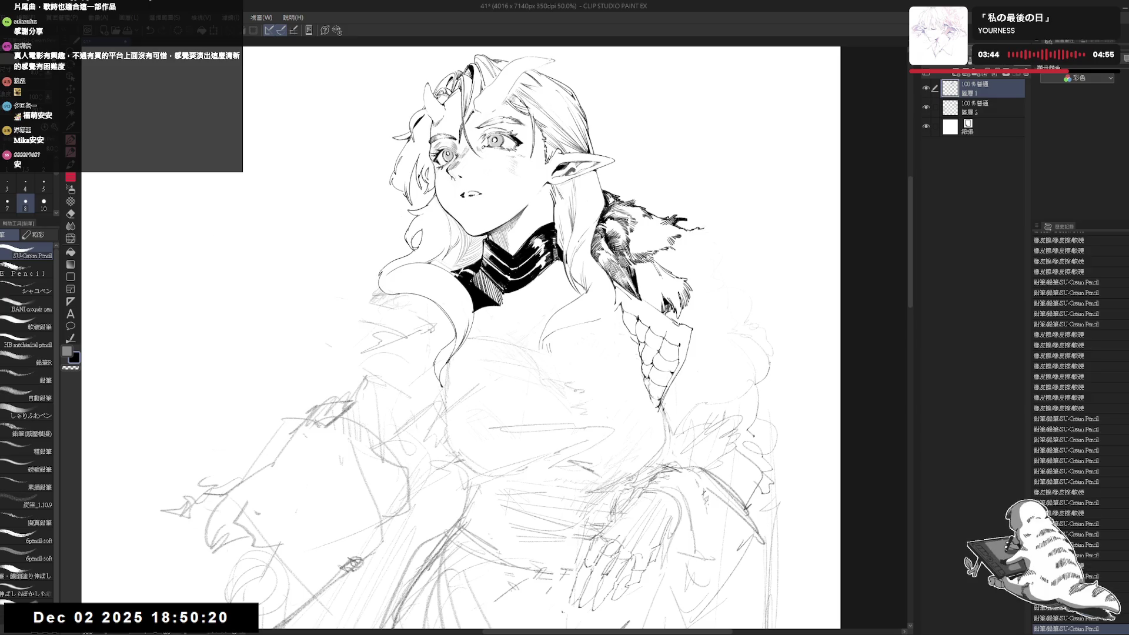
# Zoom out to the whole figure, undo the stray neck mark and add a small pencil stroke.
pyautogui.press('h')
pyautogui.press('h')
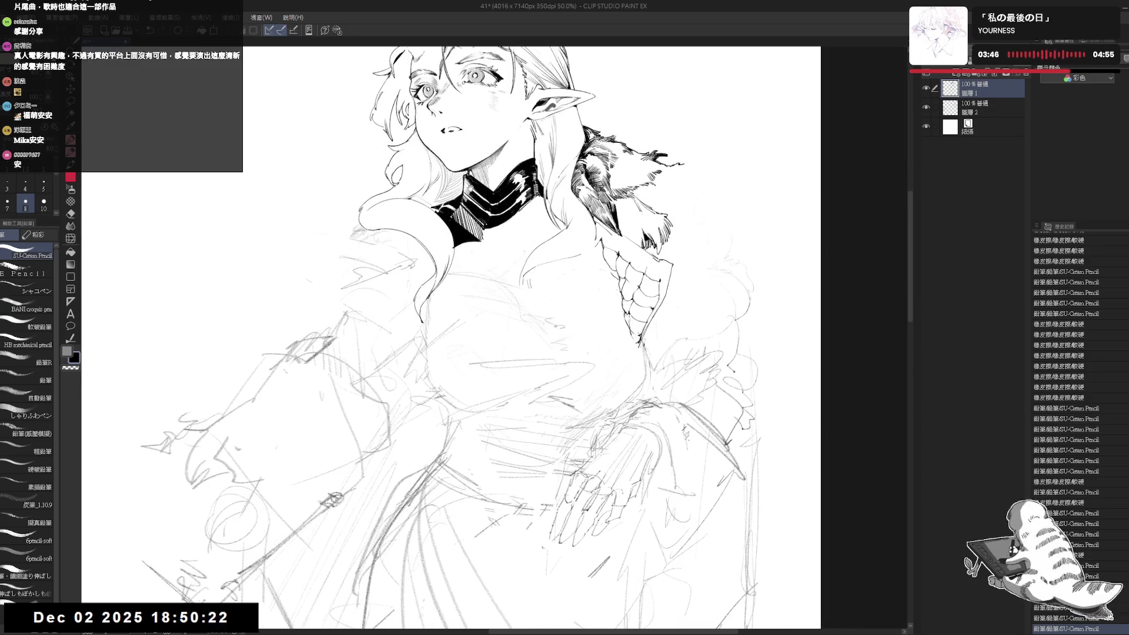
pyautogui.hotkey('ctrl', '-')
pyautogui.hotkey('ctrl', '-')
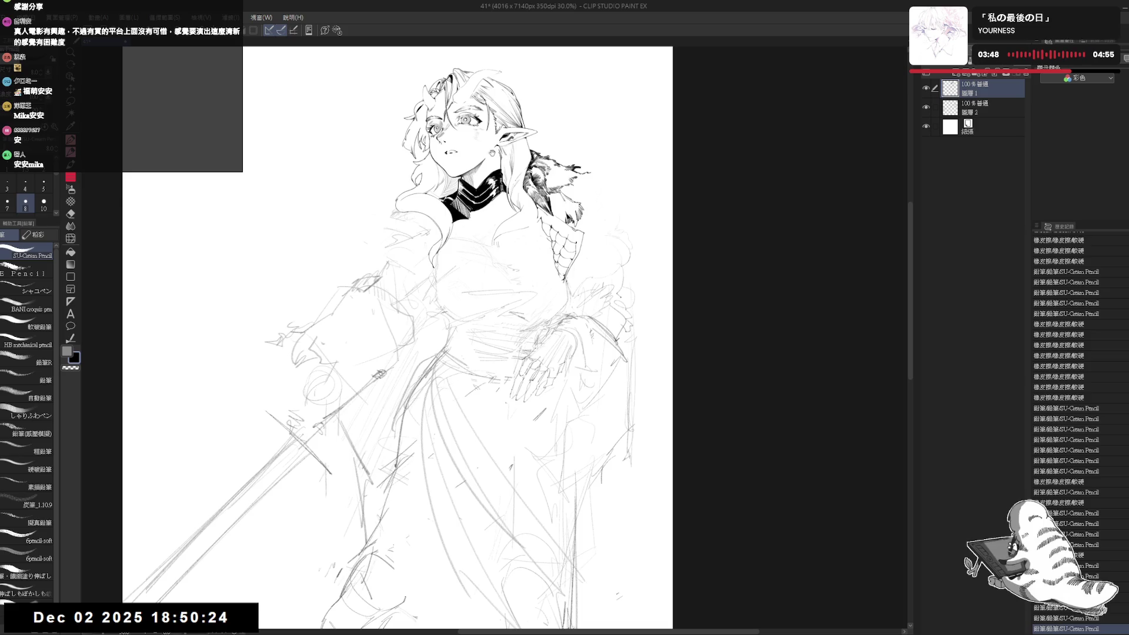
pyautogui.press('-')
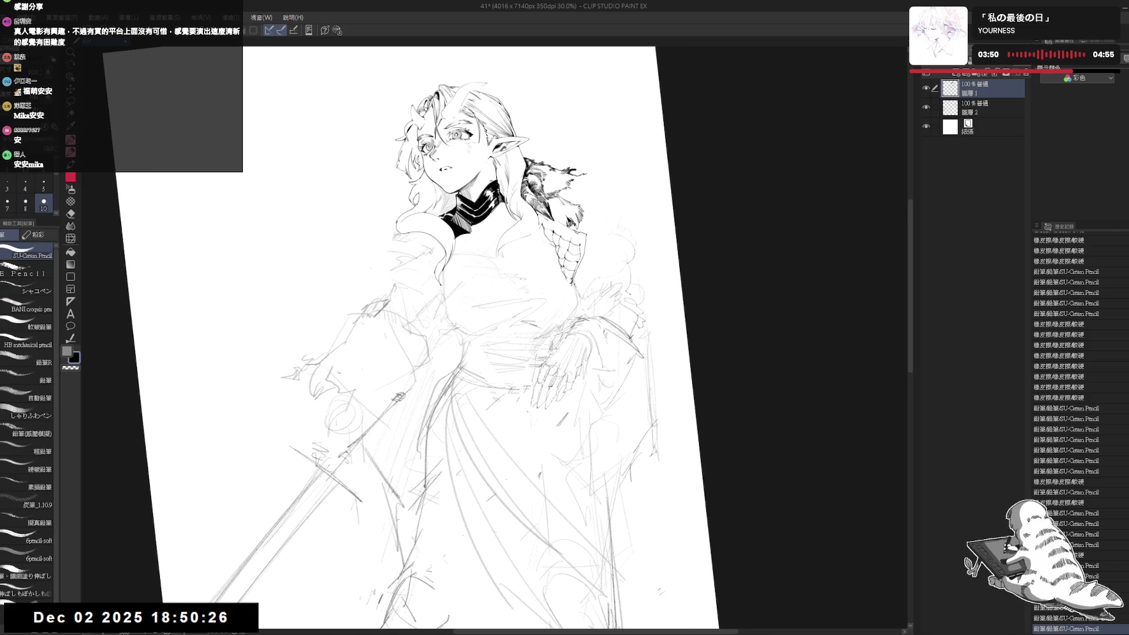
pyautogui.hotkey('ctrl', 'z')
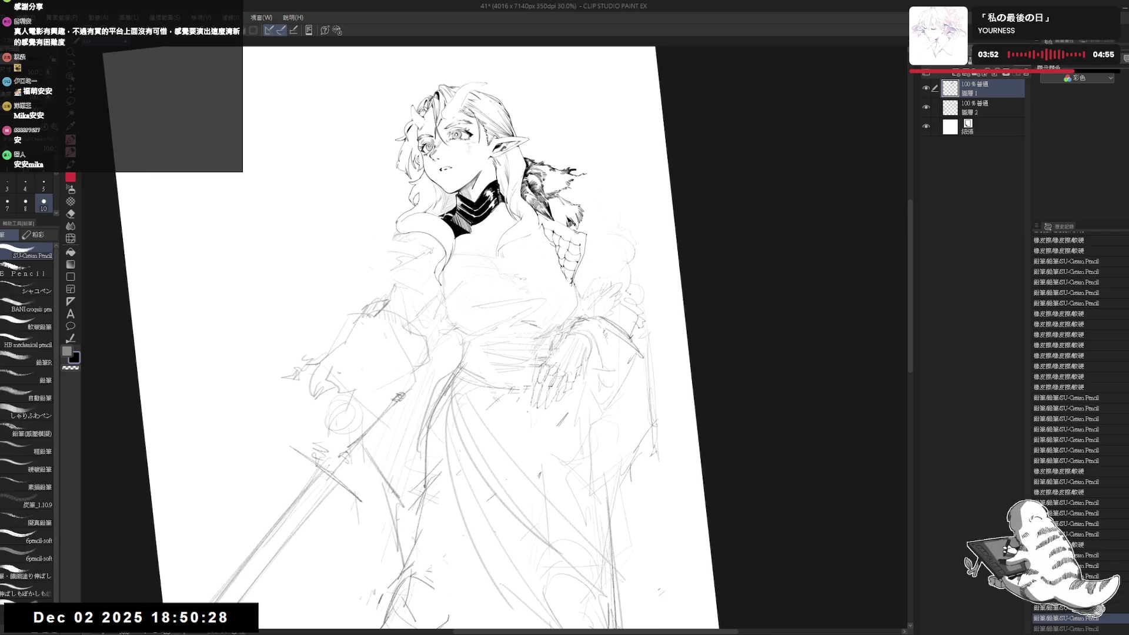
pyautogui.hotkey('ctrl', 'y')
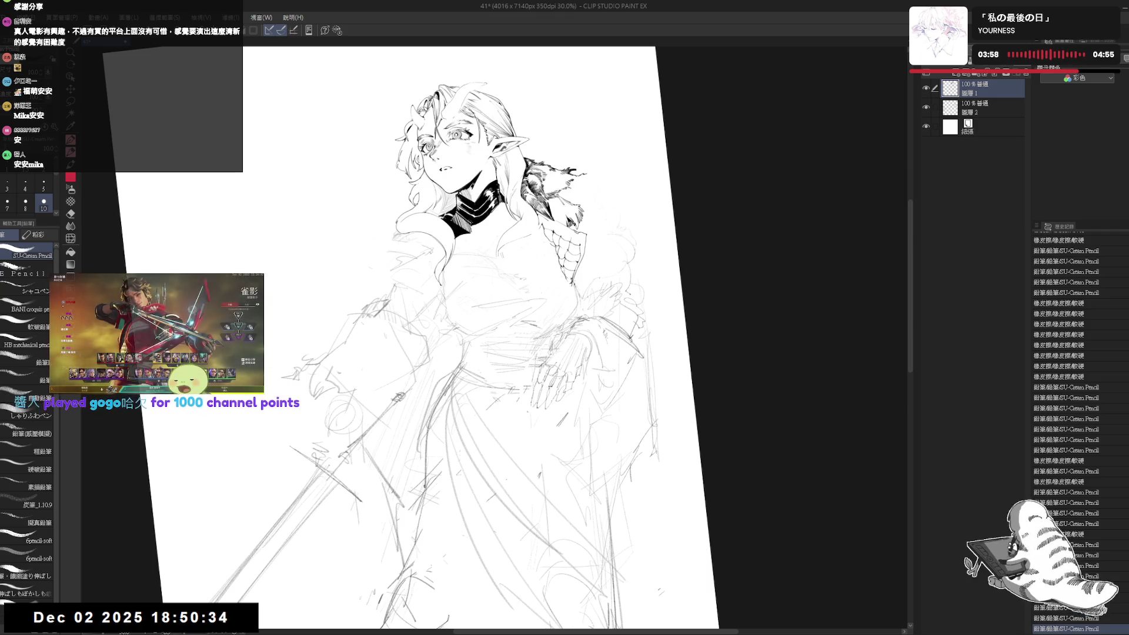
pyautogui.moveTo(447, 338)
pyautogui.mouseDown()
pyautogui.moveTo(457, 342)
pyautogui.moveTo(424, 330)
pyautogui.moveTo(506, 306)
pyautogui.mouseUp()
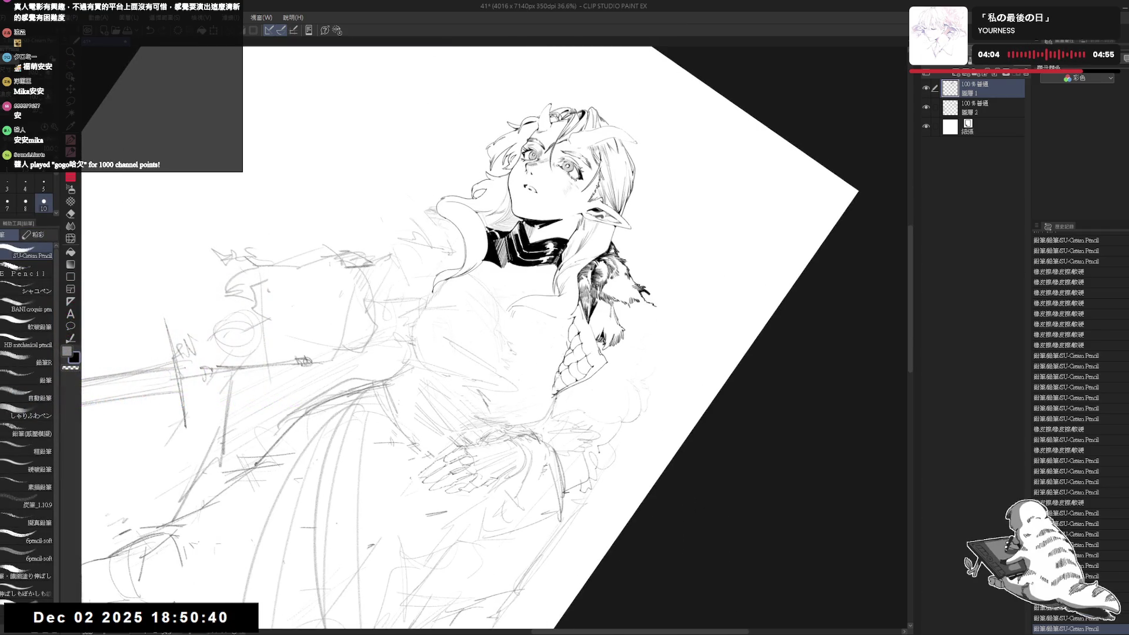
# Add a pencil stroke by the collar and erase a small spot beside it.
pyautogui.moveTo(446, 338); pyautogui.dragTo(435, 347)
pyautogui.scroll(2, 515, 182)
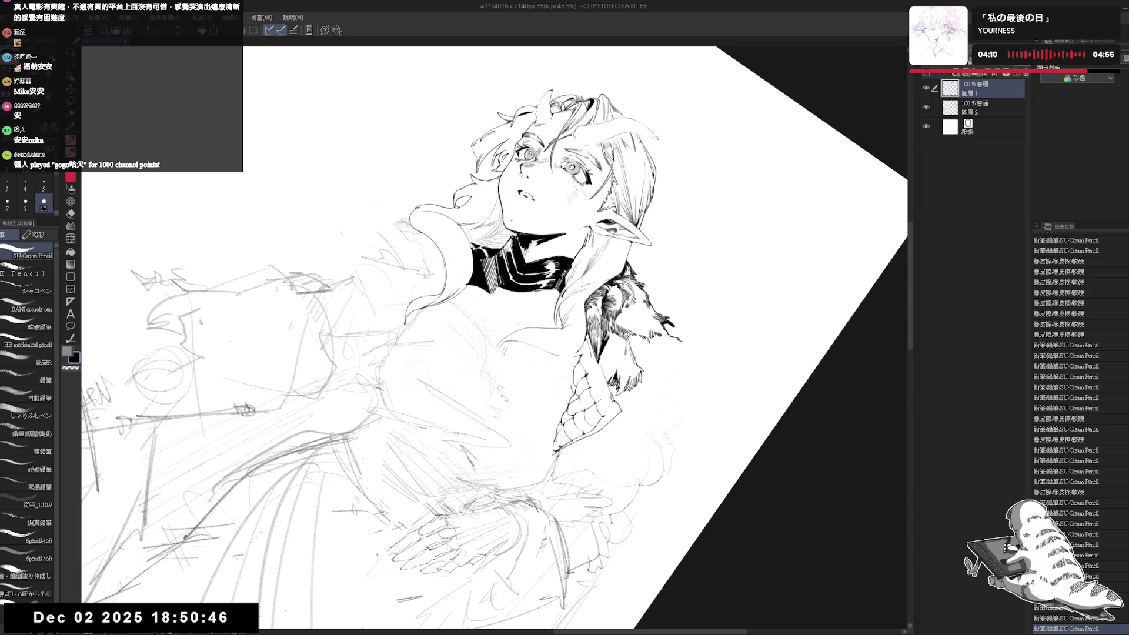
pyautogui.press('e')
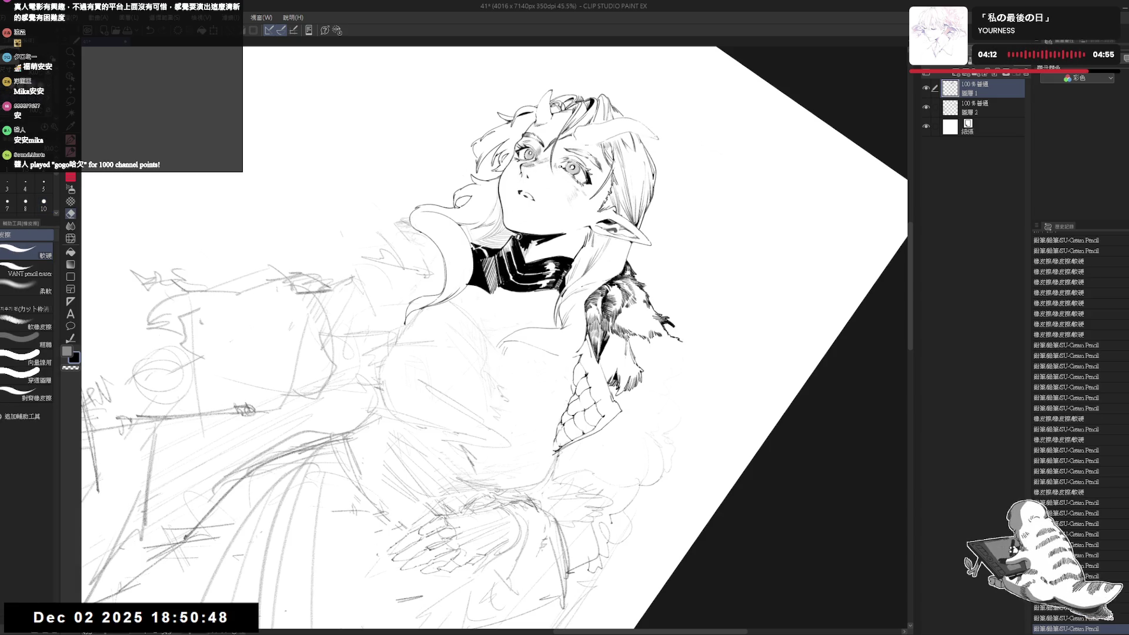
pyautogui.press('p')
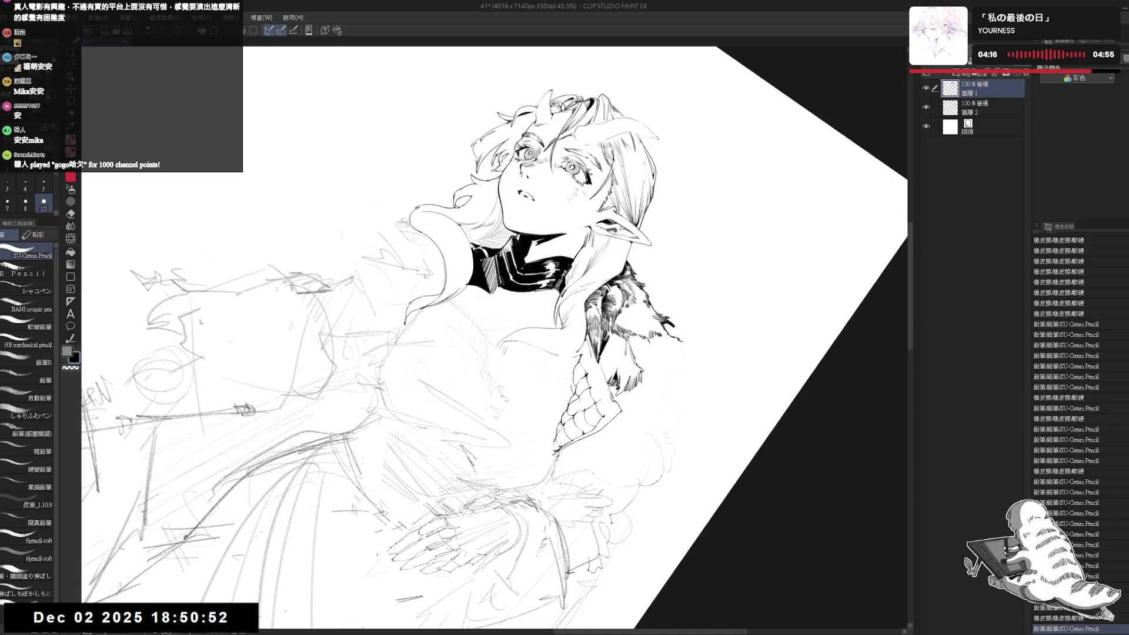
pyautogui.press('e')
pyautogui.moveTo(525, 257); pyautogui.dragTo(526, 242)
pyautogui.press('p')
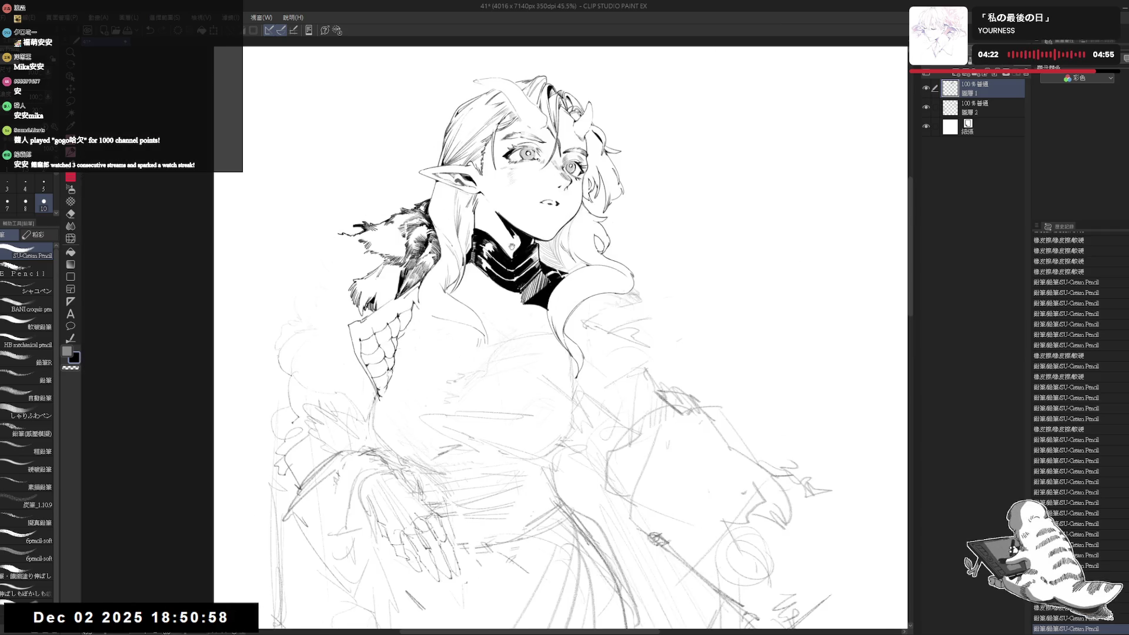
# Erase another touch at the collar, mirror-check the view, and undo the stroke near the chin.
pyautogui.press('e')
pyautogui.moveTo(516, 257); pyautogui.dragTo(511, 254)
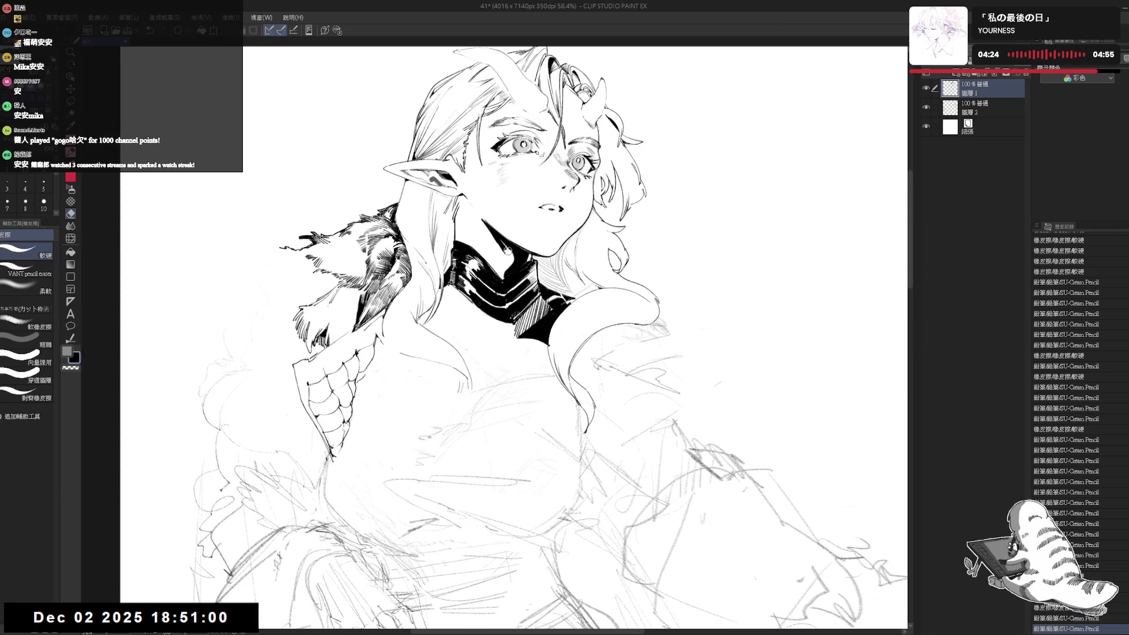
pyautogui.press('p')
pyautogui.press('h')
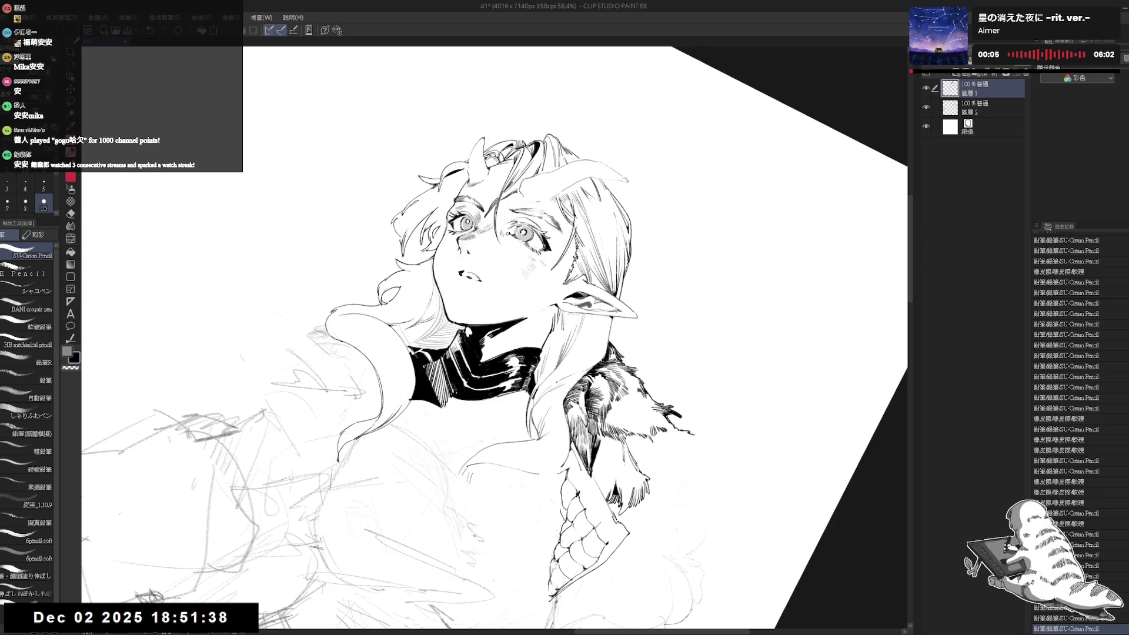
pyautogui.hotkey('ctrl', 'z')
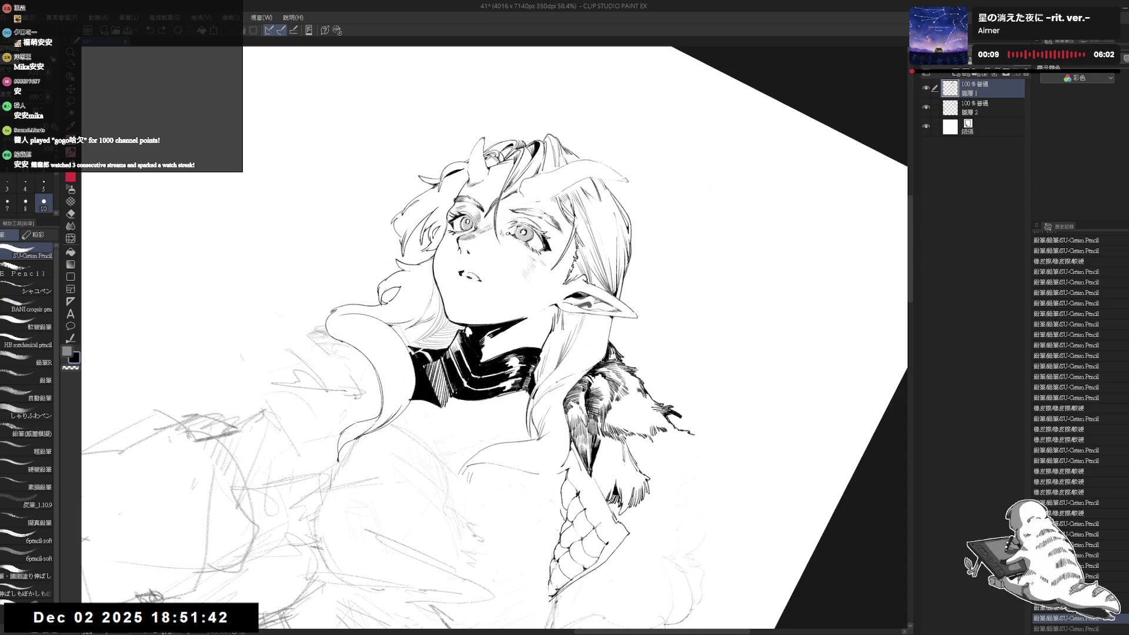
pyautogui.press('-')
pyautogui.press('-')
pyautogui.press('-')
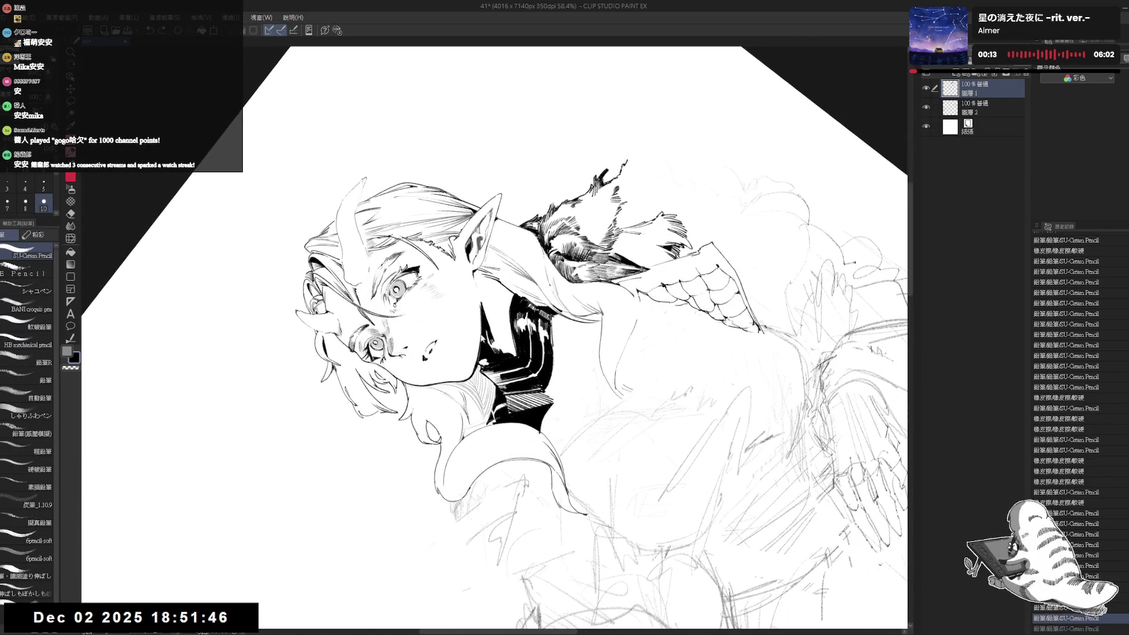
pyautogui.hotkey('ctrl', 'z')
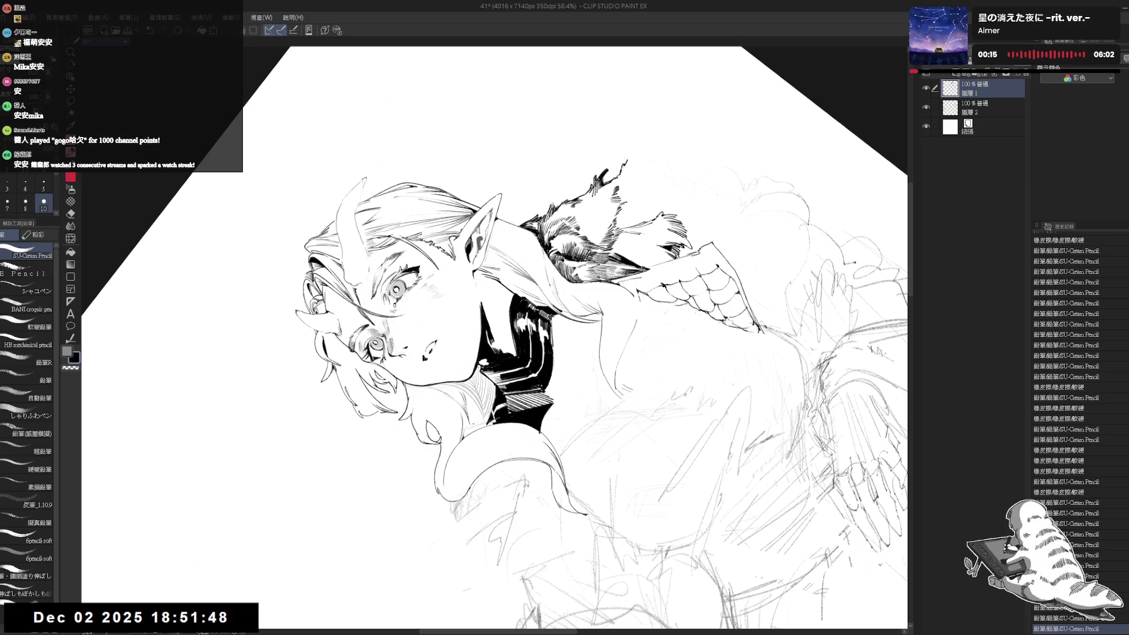
pyautogui.press('r')
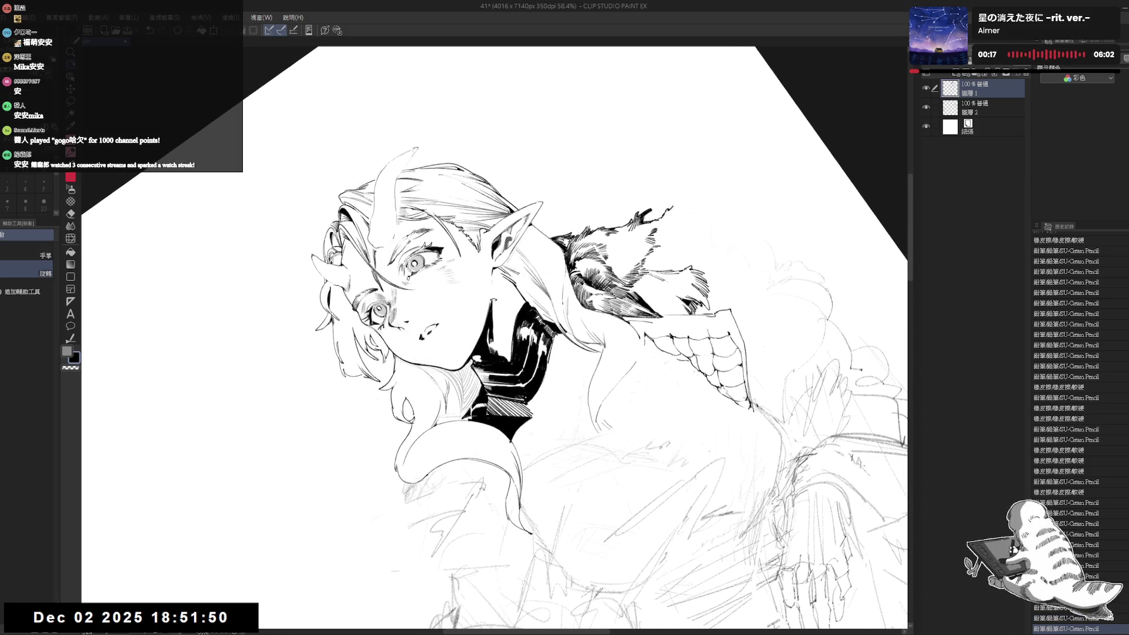
# Erase stray lines near the neck, shrink the brush, undo the last stroke and reset rotation upright.
pyautogui.press('e')
pyautogui.moveTo(488, 311)
pyautogui.mouseDown()
pyautogui.moveTo(490, 296)
pyautogui.moveTo(479, 324)
pyautogui.moveTo(491, 294)
pyautogui.mouseUp()
pyautogui.click(491, 296)
pyautogui.press('p')
pyautogui.press('[')
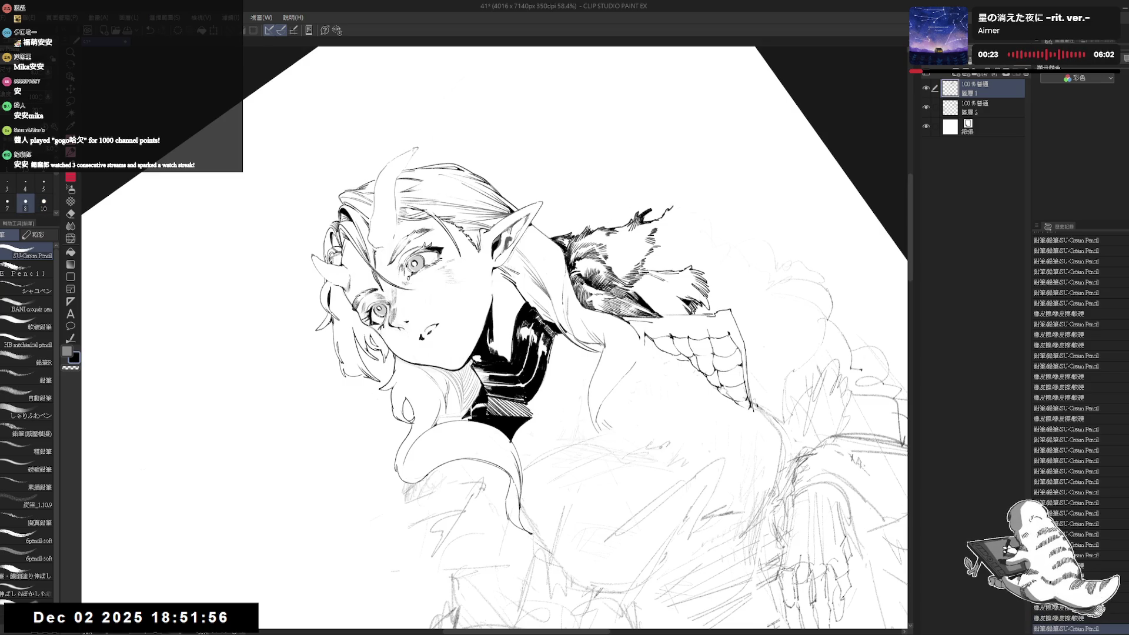
pyautogui.hotkey('ctrl', 'z')
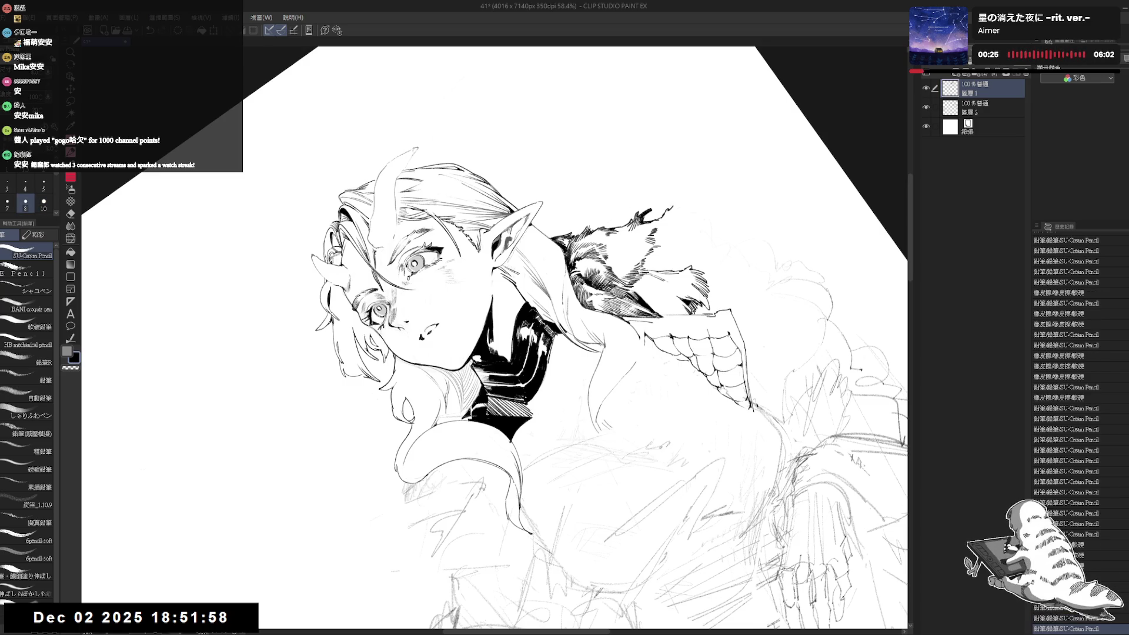
pyautogui.hotkey('ctrl', '@')
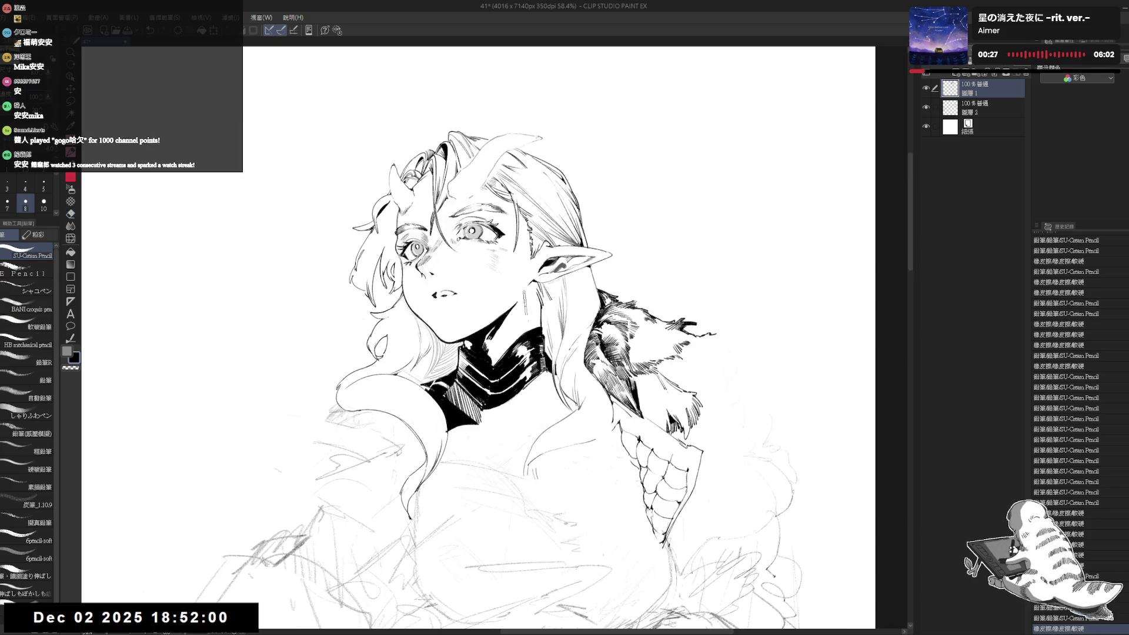
# Fill a small dark area near the ear, erase bits around it, and mirror-check the view.
pyautogui.click(533, 286)
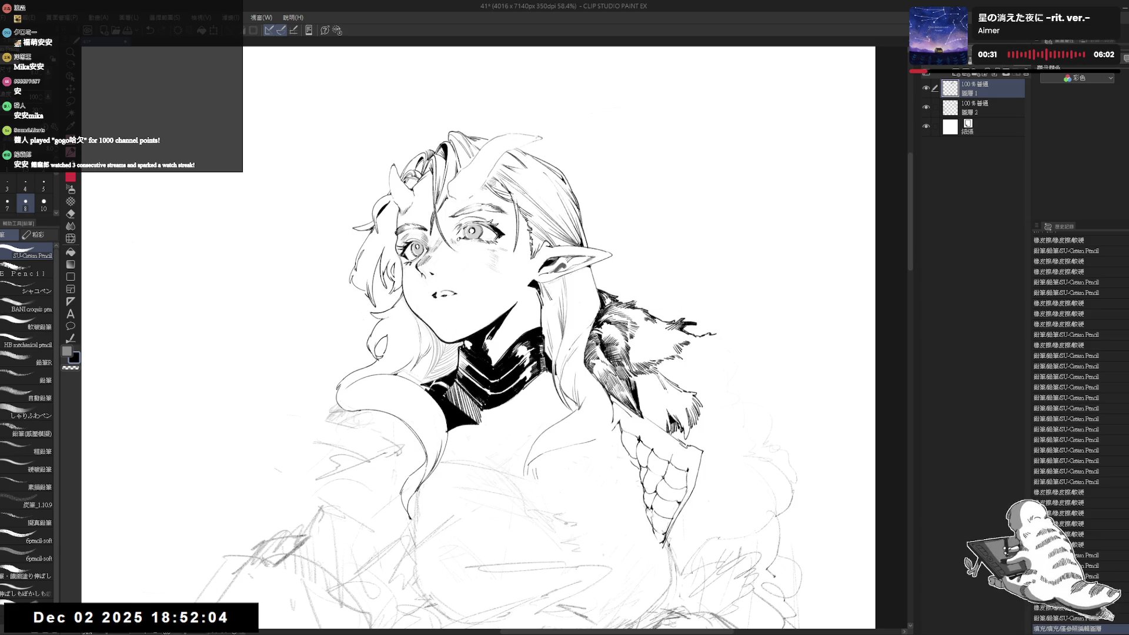
pyautogui.moveTo(537, 271); pyautogui.dragTo(520, 297)
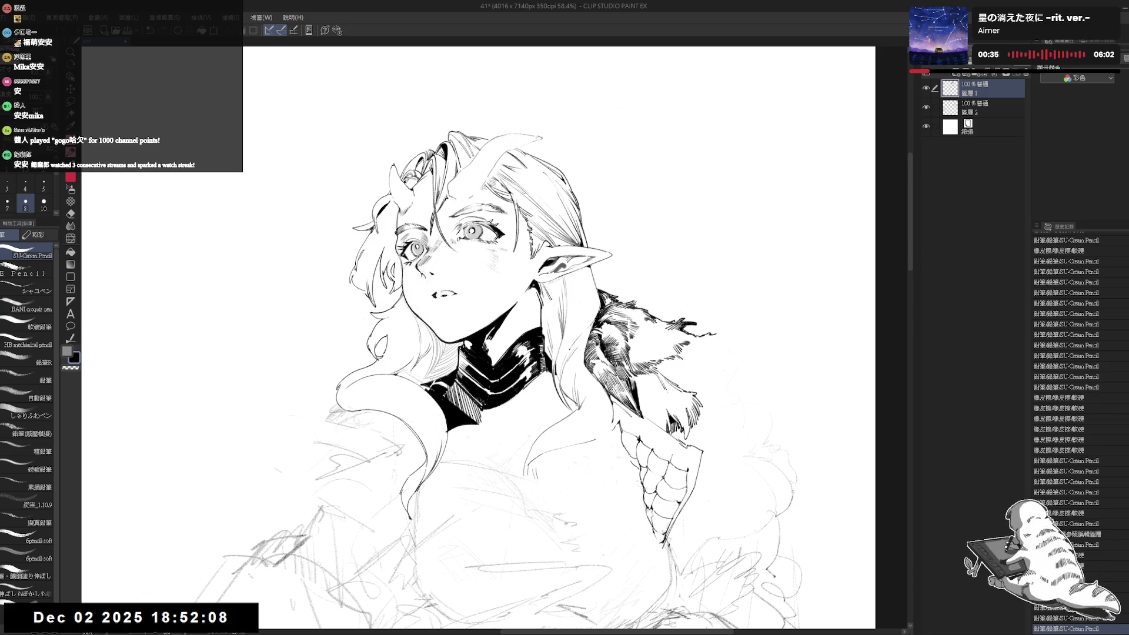
pyautogui.press('h')
pyautogui.press('h')
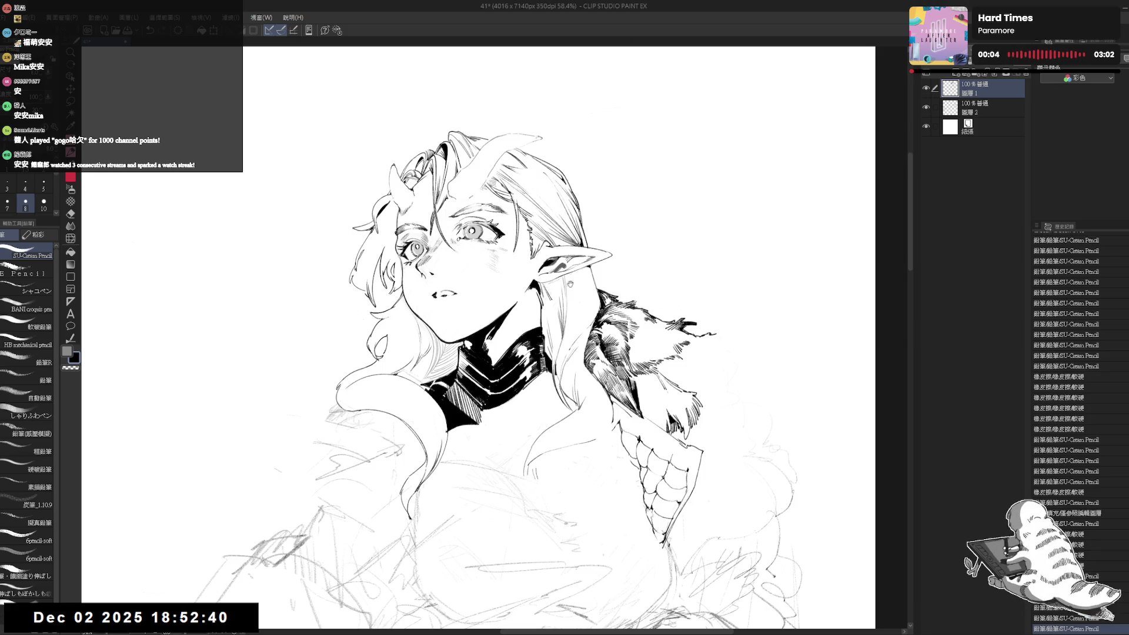
# Draw a short strand at the top of the hair, redoing it until it sits right.
pyautogui.scroll(1, 570, 283)
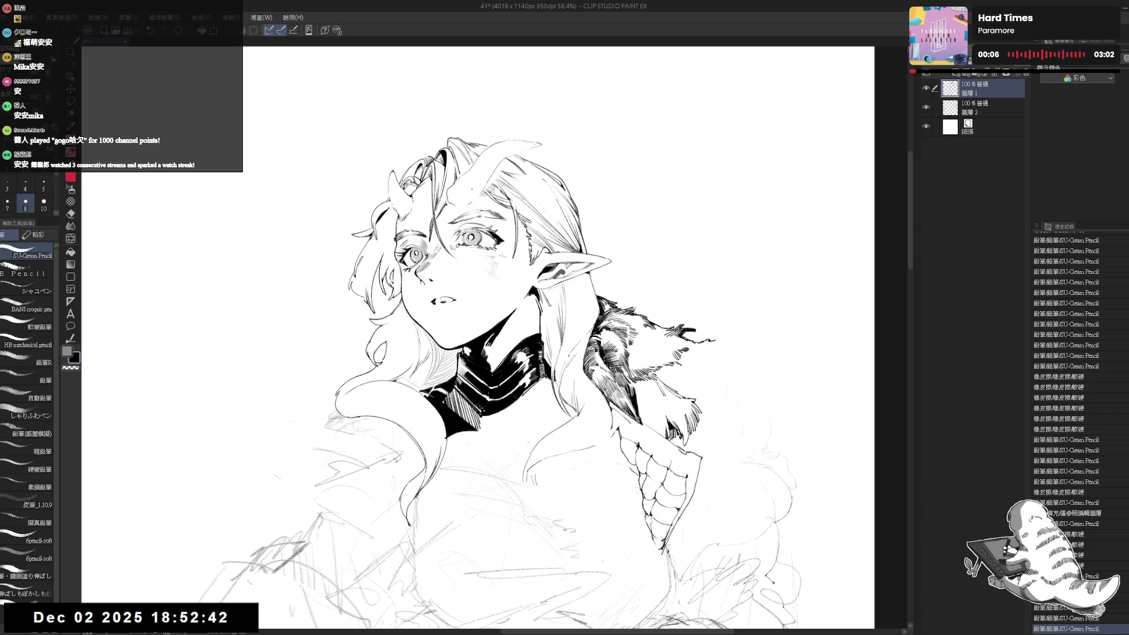
pyautogui.moveTo(435, 163); pyautogui.dragTo(446, 210)
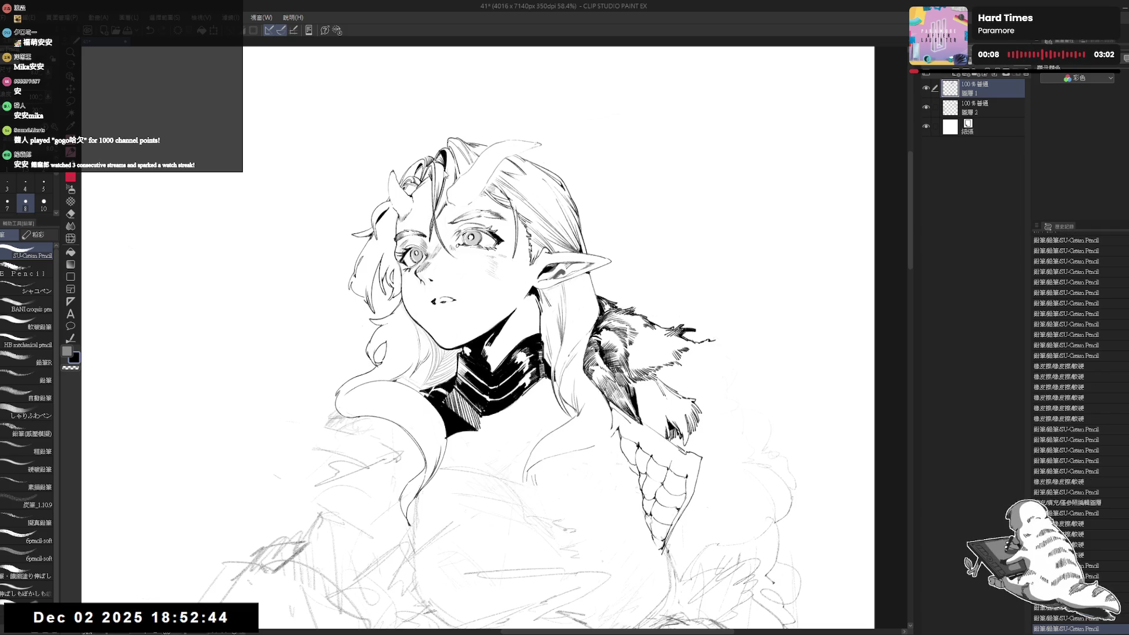
pyautogui.hotkey('ctrl', 'z')
pyautogui.moveTo(437, 164); pyautogui.dragTo(445, 210)
pyautogui.hotkey('ctrl', 'z')
pyautogui.moveTo(436, 163); pyautogui.dragTo(445, 207)
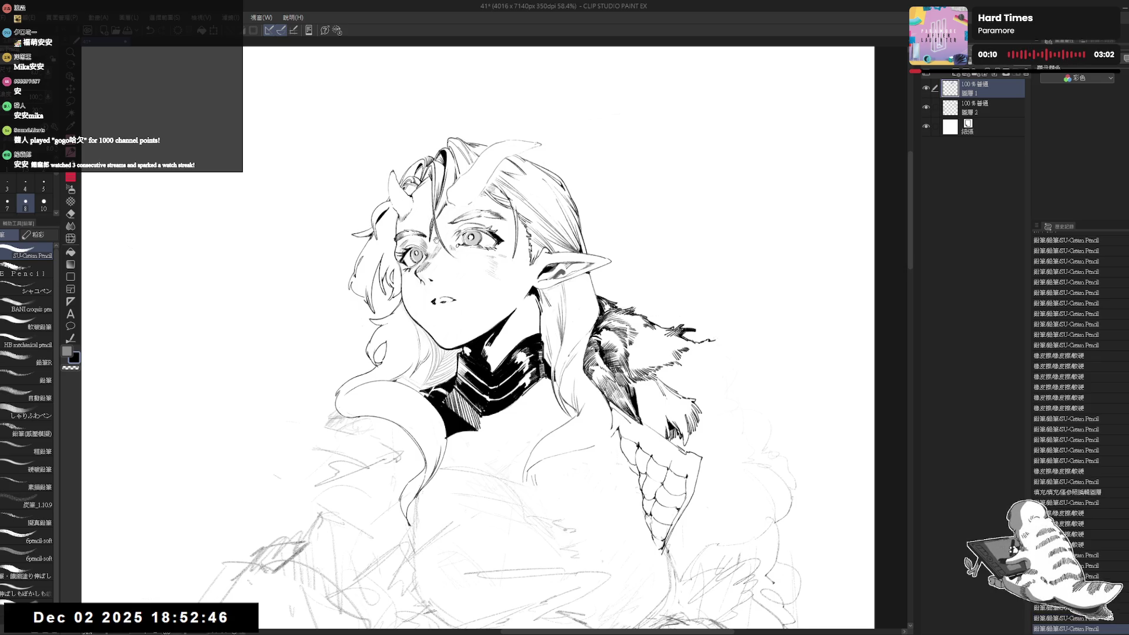
# Try and undo a stroke on the left hair, then erase a stray bit of the hair lines.
pyautogui.hscroll(-1, 558, 338)
pyautogui.moveTo(558, 338)
pyautogui.mouseDown()
pyautogui.moveTo(566, 347)
pyautogui.moveTo(546, 359)
pyautogui.mouseUp()
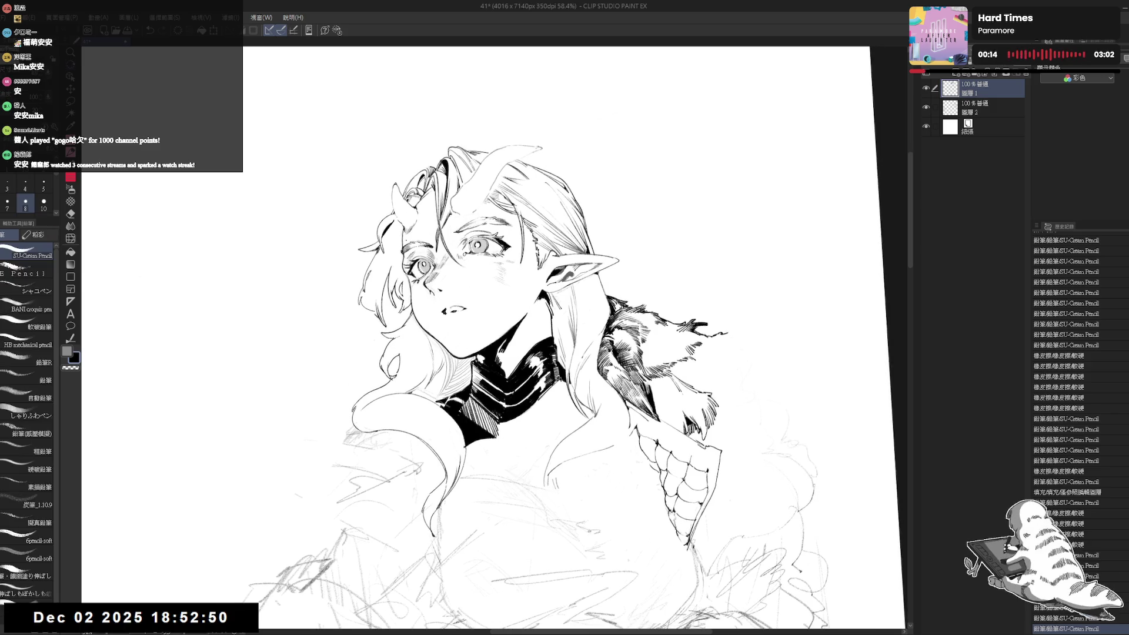
pyautogui.moveTo(403, 228); pyautogui.dragTo(391, 259)
pyautogui.hotkey('ctrl', 'z')
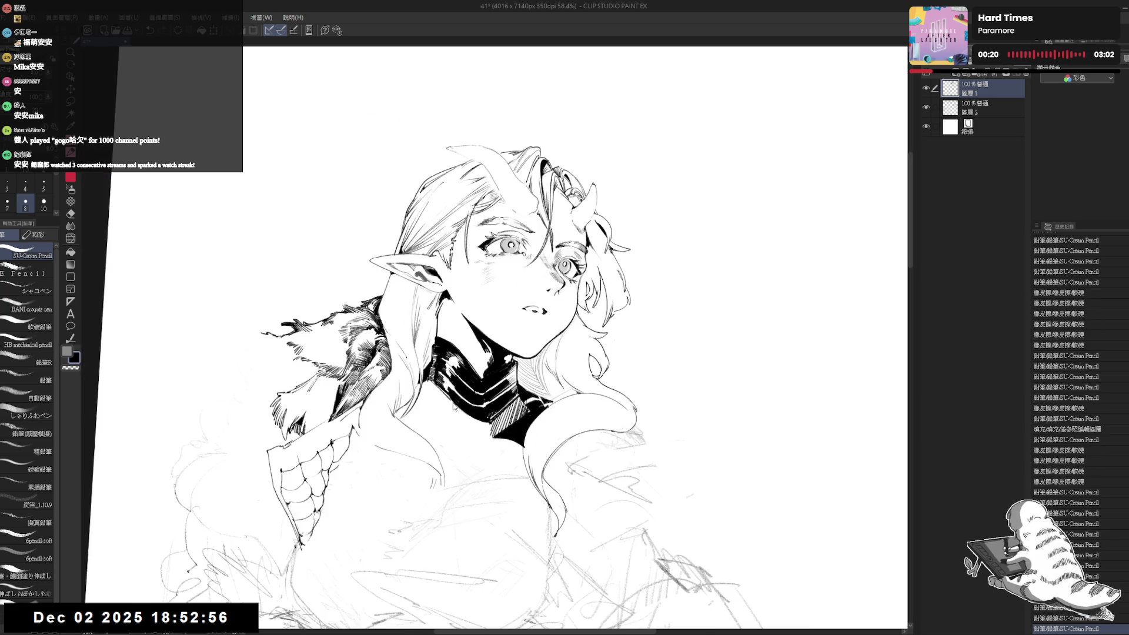
pyautogui.press('h')
pyautogui.press('h')
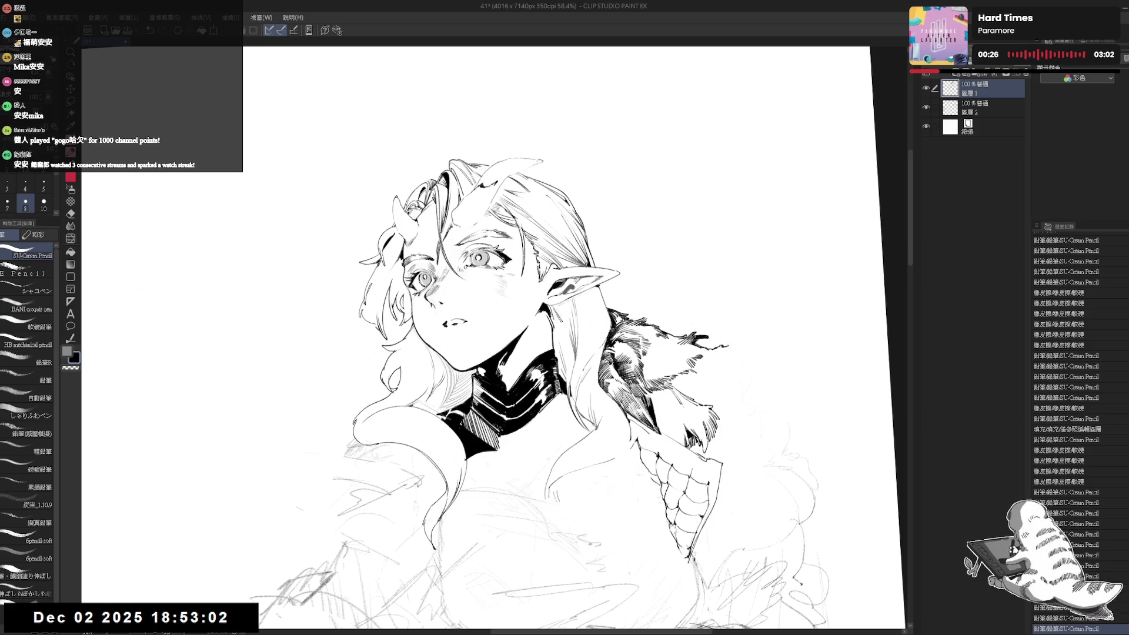
pyautogui.press('e')
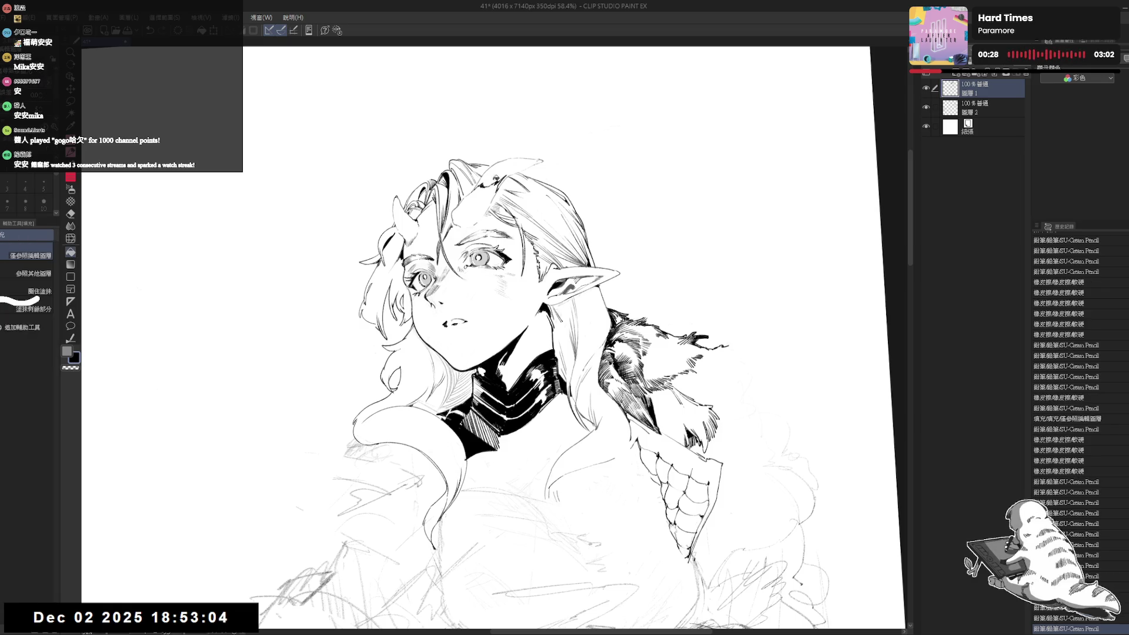
pyautogui.moveTo(536, 162); pyautogui.dragTo(533, 166)
pyautogui.press('p')
# With the view tilted, add three fine strands at the top of the hair, then re-check the view.
pyautogui.press('-')
pyautogui.press('-')
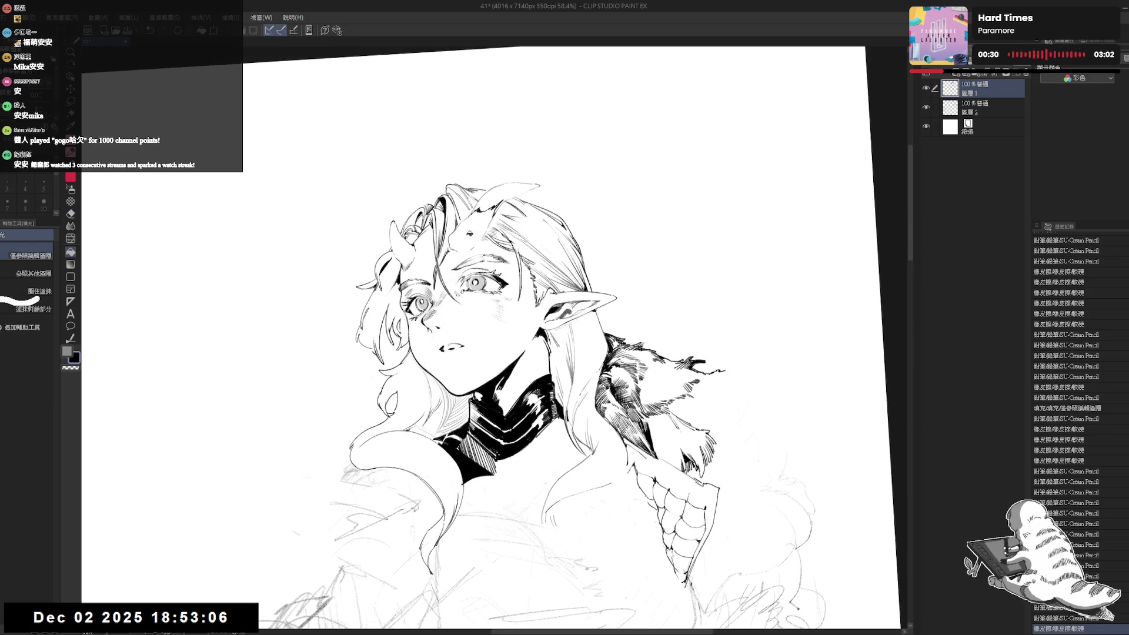
pyautogui.moveTo(429, 215); pyautogui.dragTo(429, 233)
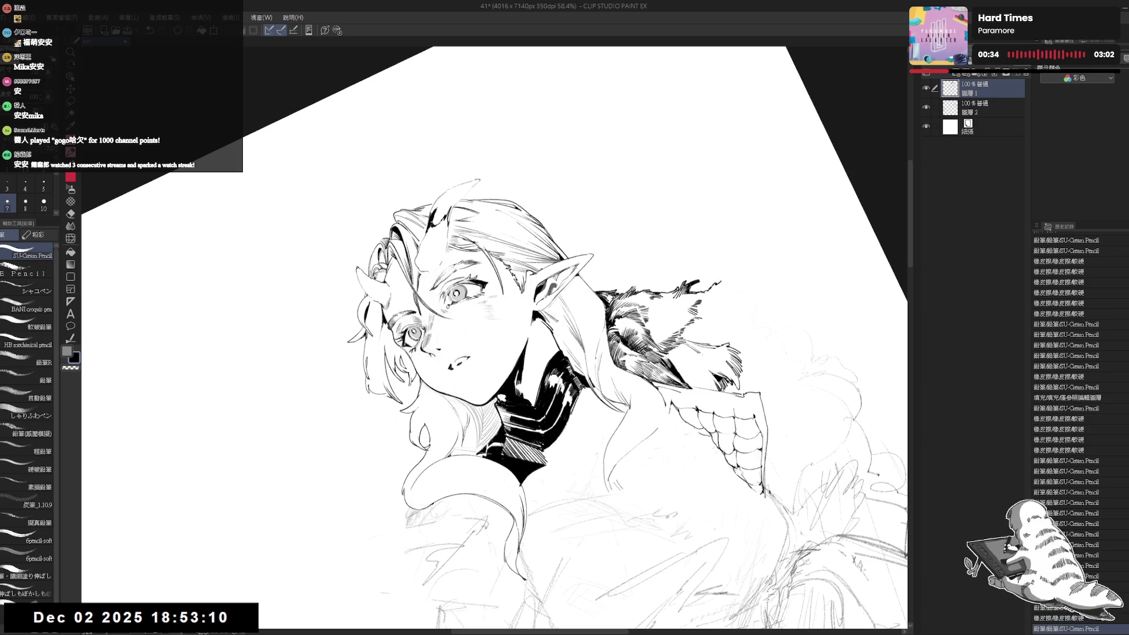
pyautogui.moveTo(436, 210); pyautogui.dragTo(441, 225)
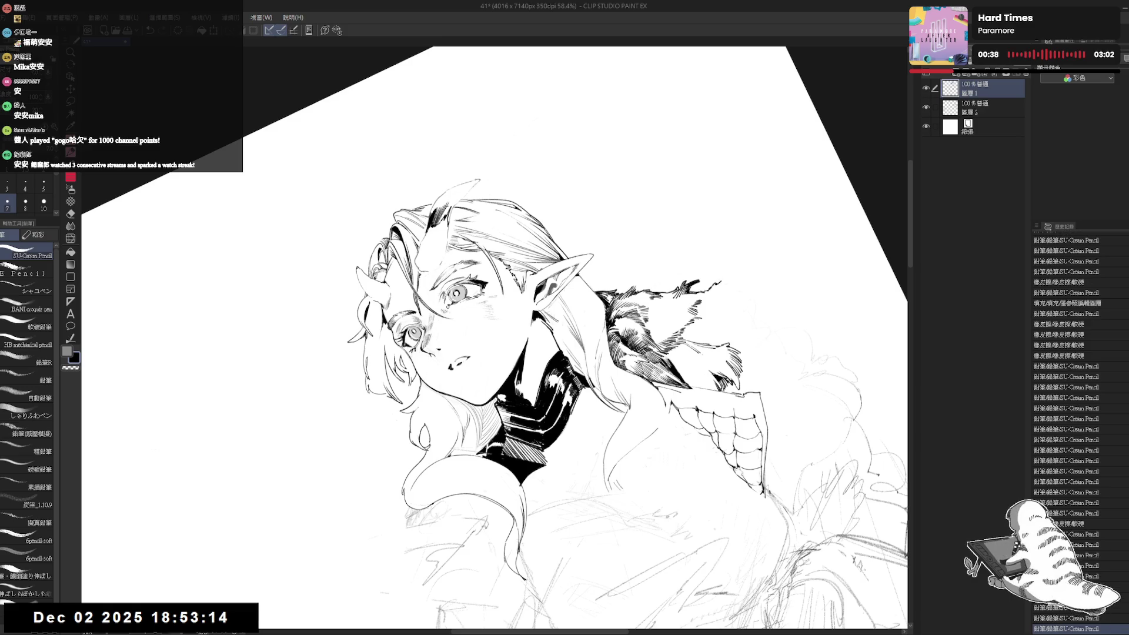
pyautogui.moveTo(445, 202); pyautogui.dragTo(450, 224)
pyautogui.press('r')
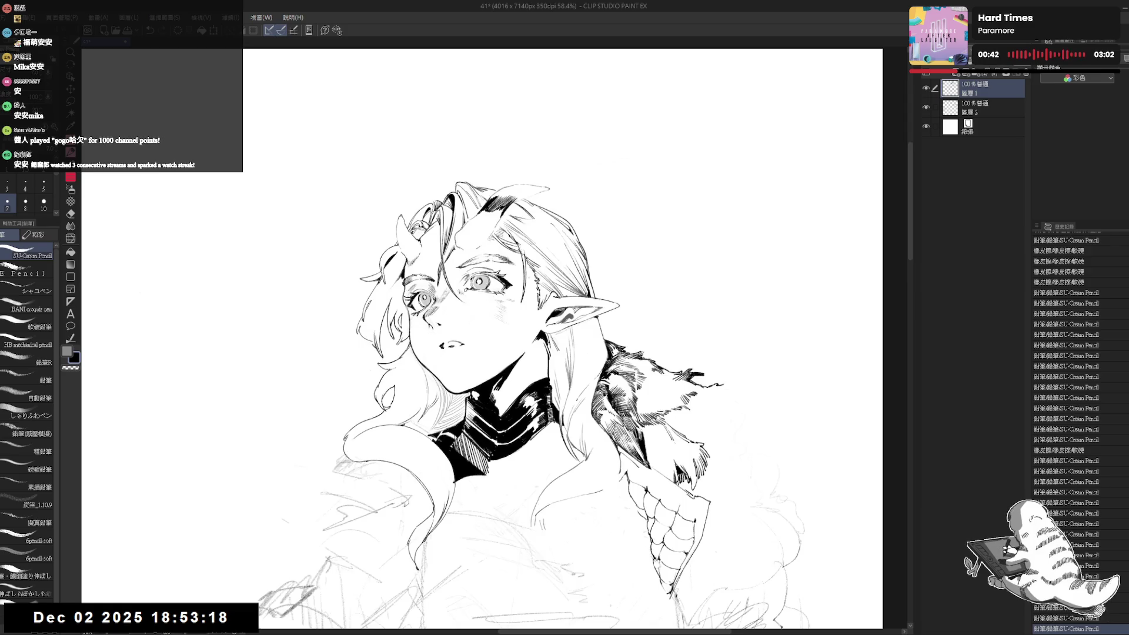
pyautogui.press('h')
pyautogui.press('h')
pyautogui.moveTo(646, 235); pyautogui.dragTo(558, 176)
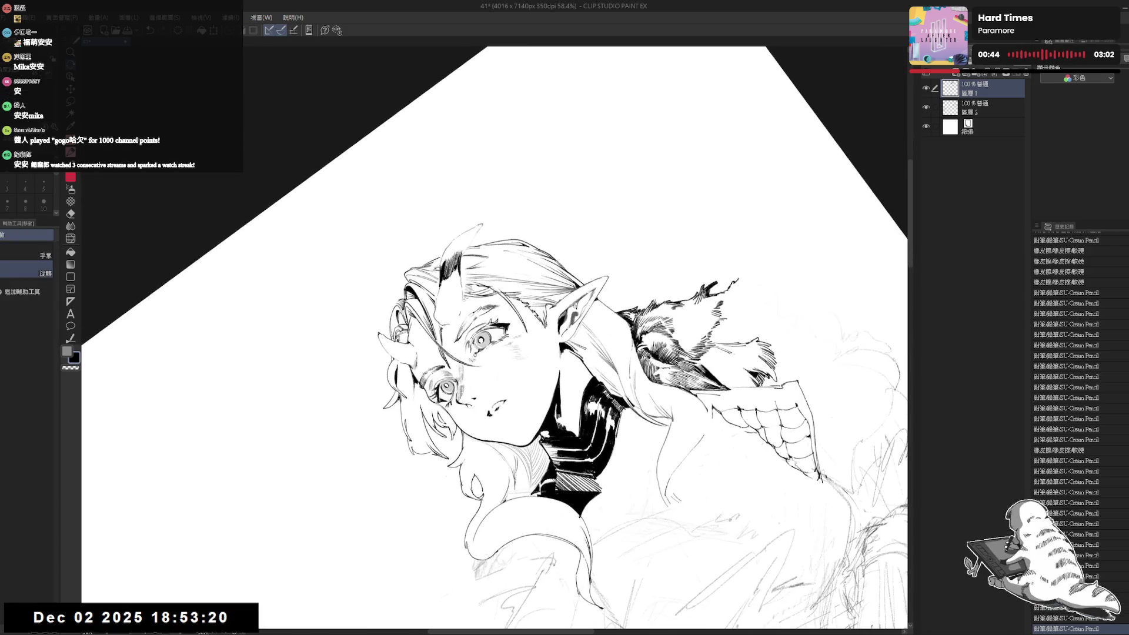
# Ink the horn in solid black, redoing two strokes and filling in the horn tip.
pyautogui.moveTo(441, 257)
pyautogui.mouseDown()
pyautogui.moveTo(443, 270)
pyautogui.moveTo(462, 257)
pyautogui.mouseUp()
pyautogui.press('r')
pyautogui.moveTo(588, 353); pyautogui.dragTo(565, 400)
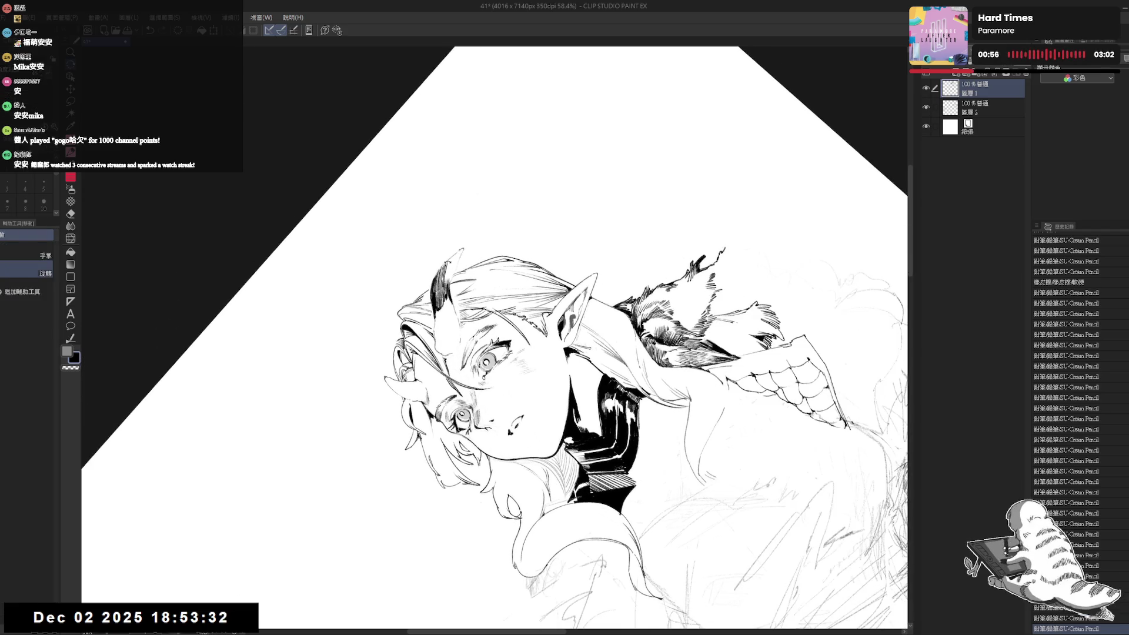
pyautogui.press('p')
pyautogui.press('e')
pyautogui.press('p')
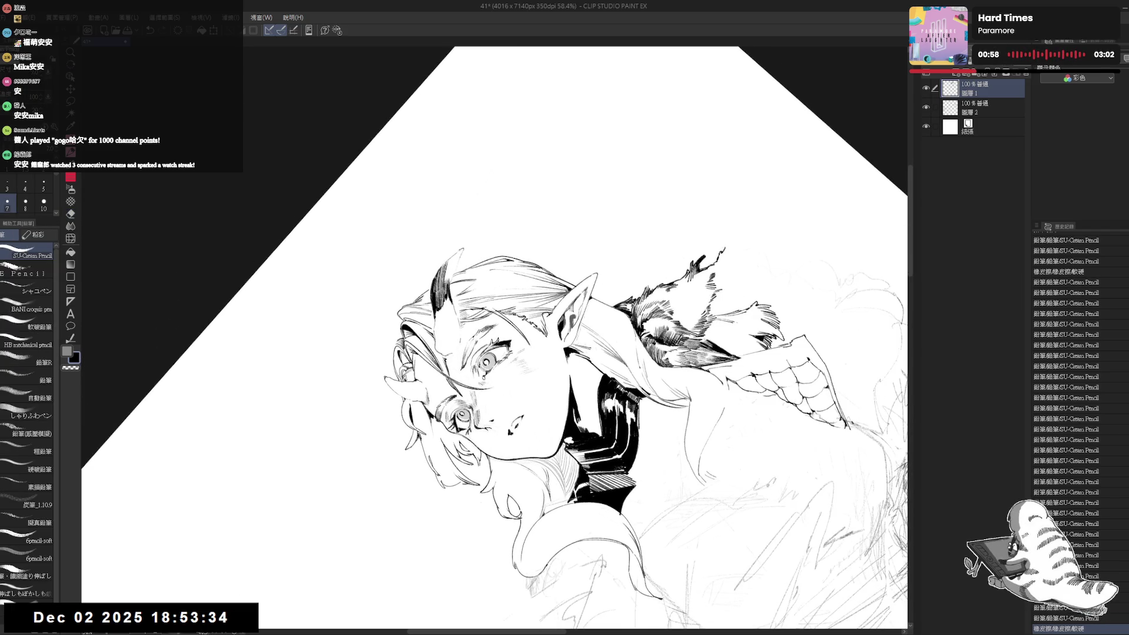
pyautogui.moveTo(479, 182); pyautogui.dragTo(485, 188)
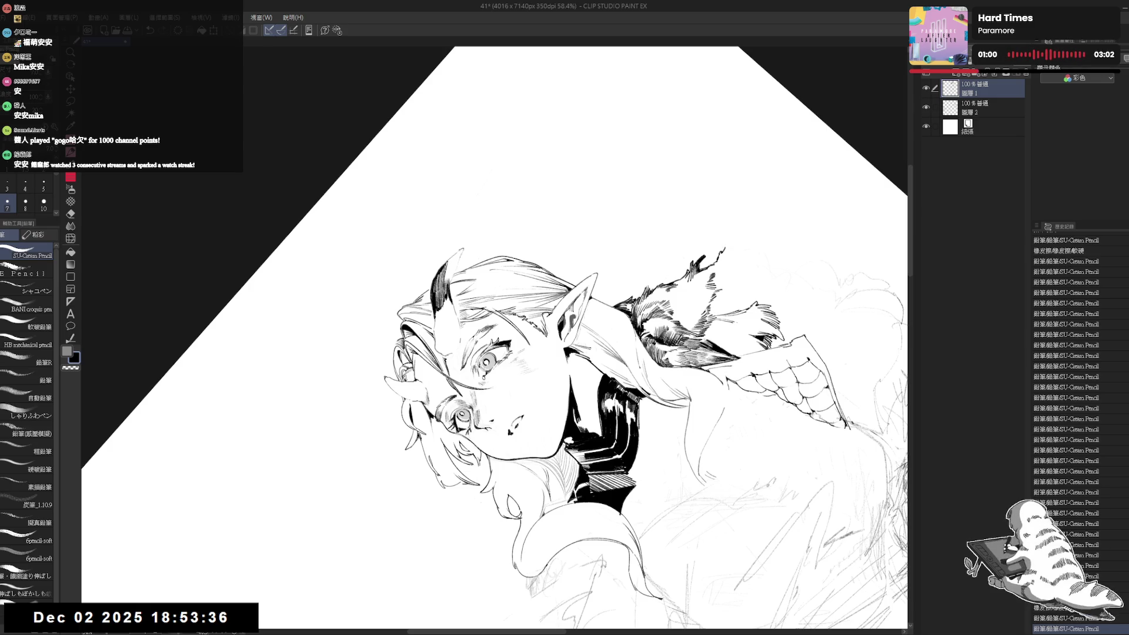
pyautogui.moveTo(447, 261); pyautogui.dragTo(451, 281)
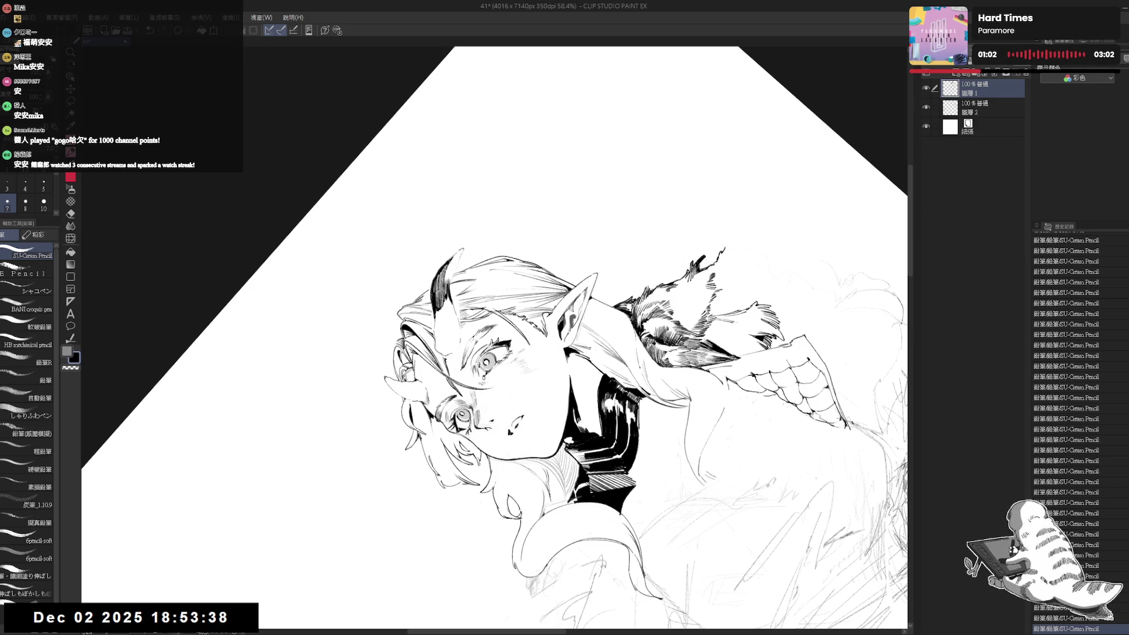
pyautogui.hotkey('ctrl', 'z')
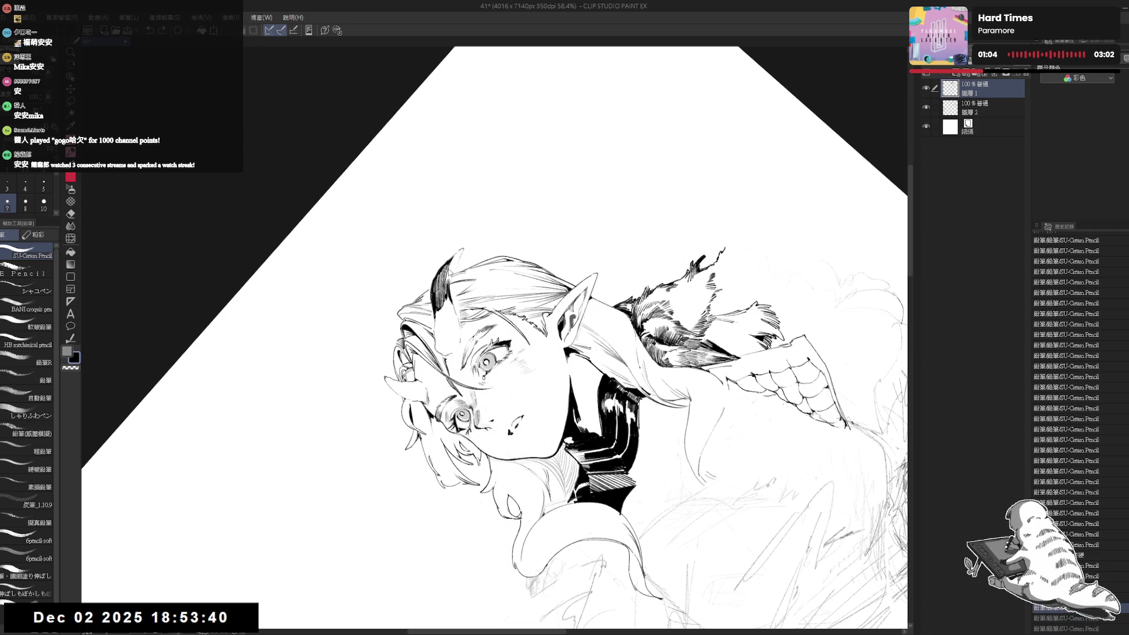
pyautogui.hotkey('ctrl', 'z')
pyautogui.moveTo(447, 257); pyautogui.dragTo(458, 282)
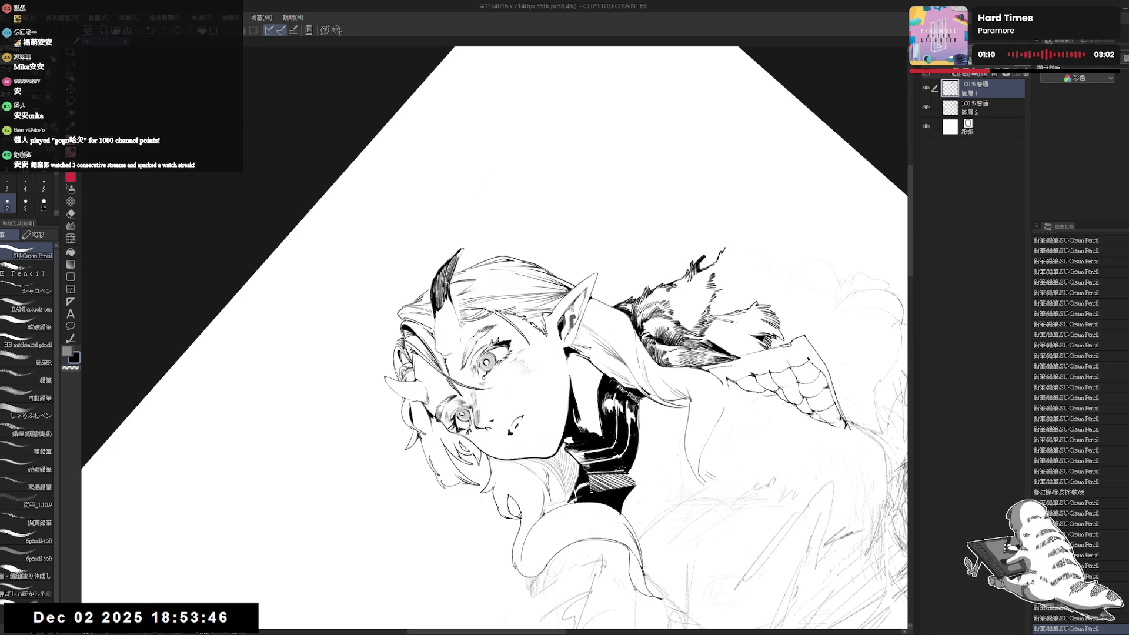
pyautogui.moveTo(457, 261); pyautogui.dragTo(463, 250)
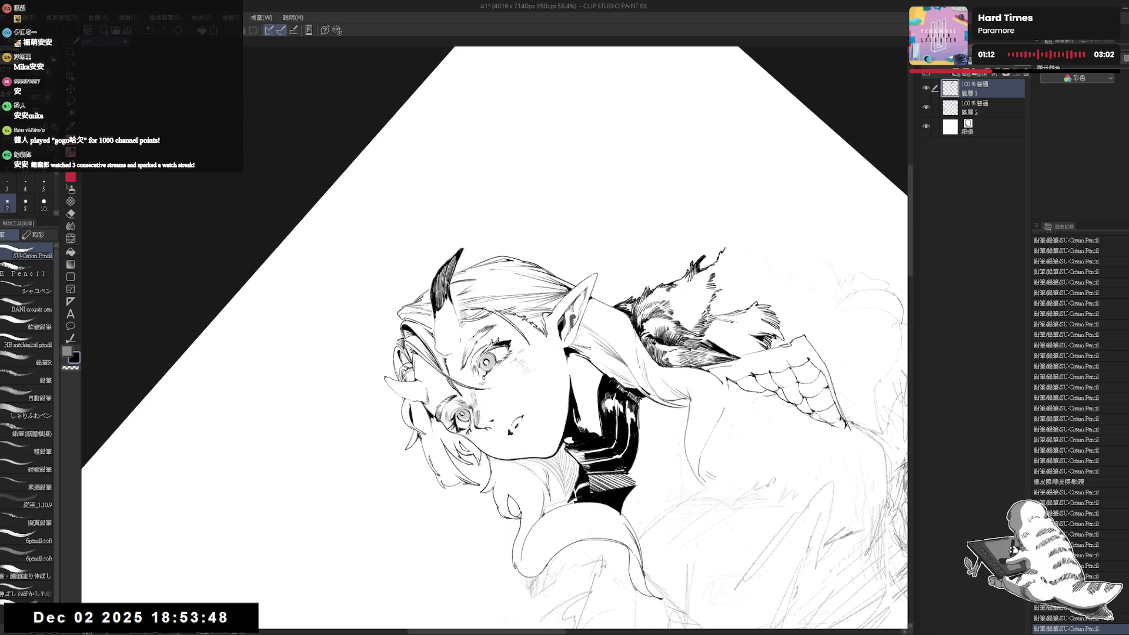
# Darken the horn's inner edge and nearby hair strands, then reset the view rotation upright.
pyautogui.moveTo(588, 235)
pyautogui.mouseDown()
pyautogui.moveTo(617, 294)
pyautogui.moveTo(588, 382)
pyautogui.moveTo(500, 429)
pyautogui.mouseUp()
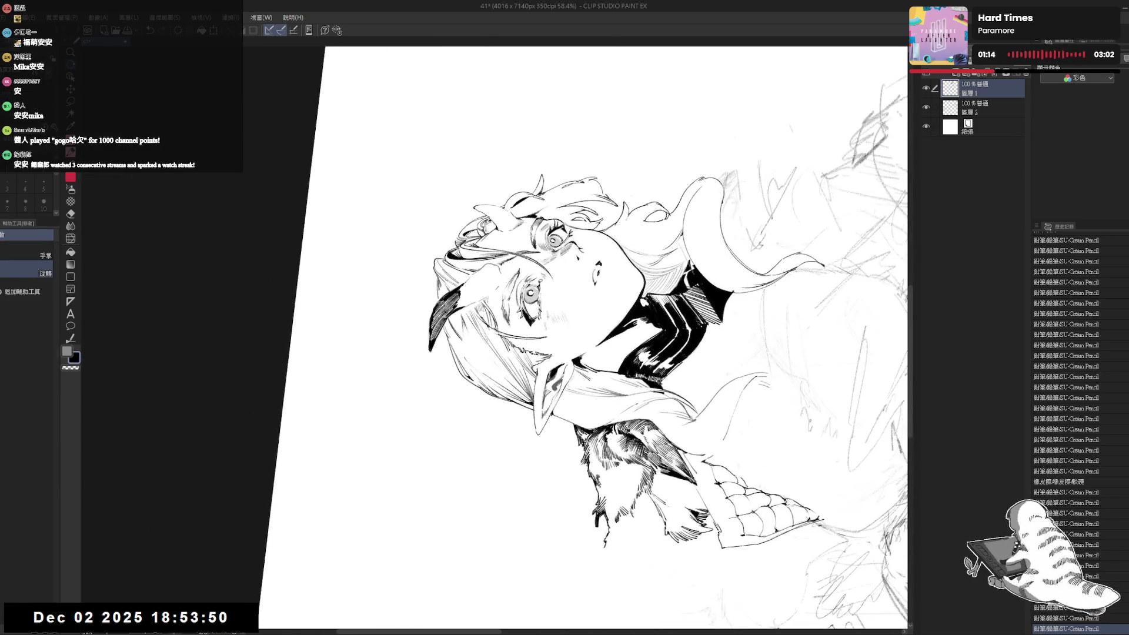
pyautogui.press('p')
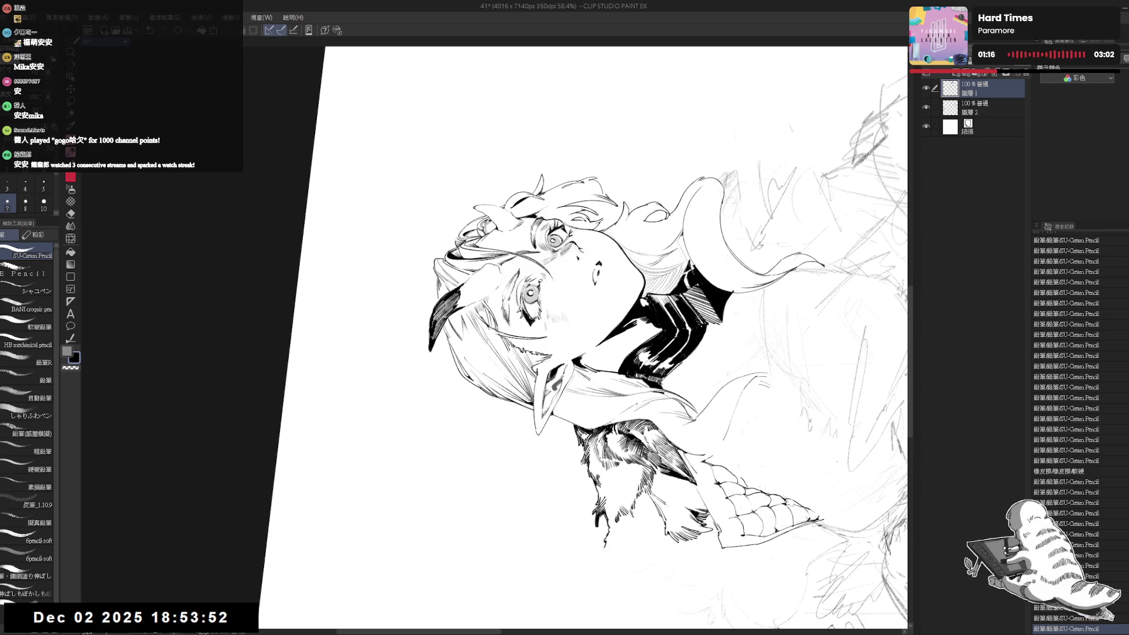
pyautogui.moveTo(438, 322); pyautogui.dragTo(432, 339)
pyautogui.moveTo(588, 235)
pyautogui.mouseDown()
pyautogui.moveTo(646, 324)
pyautogui.moveTo(618, 441)
pyautogui.moveTo(494, 475)
pyautogui.mouseUp()
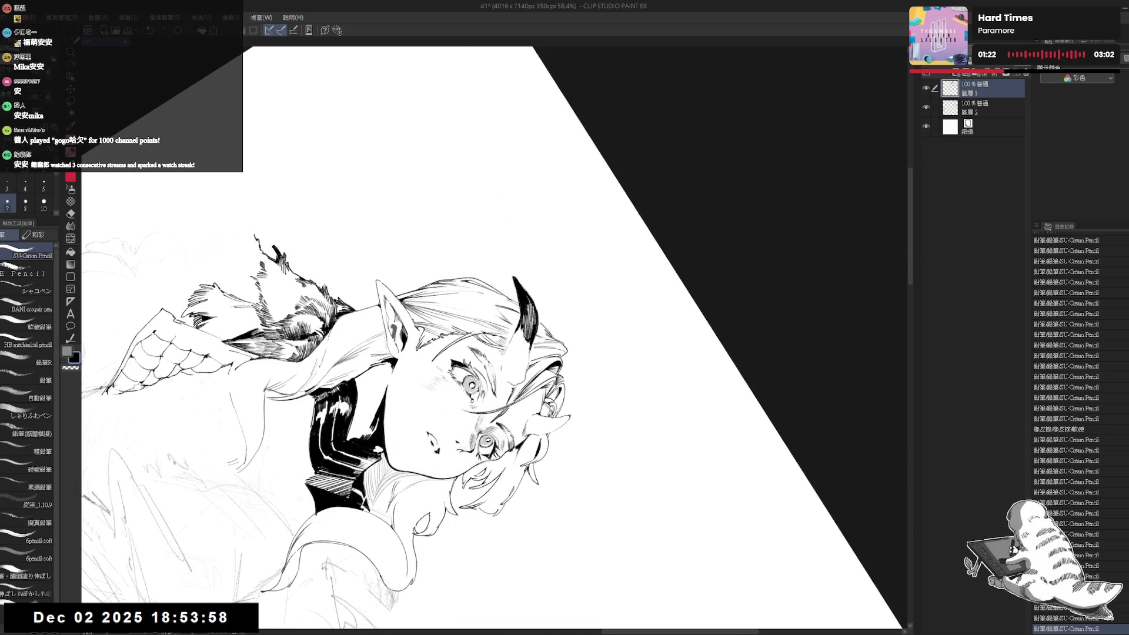
pyautogui.moveTo(527, 297); pyautogui.dragTo(530, 315)
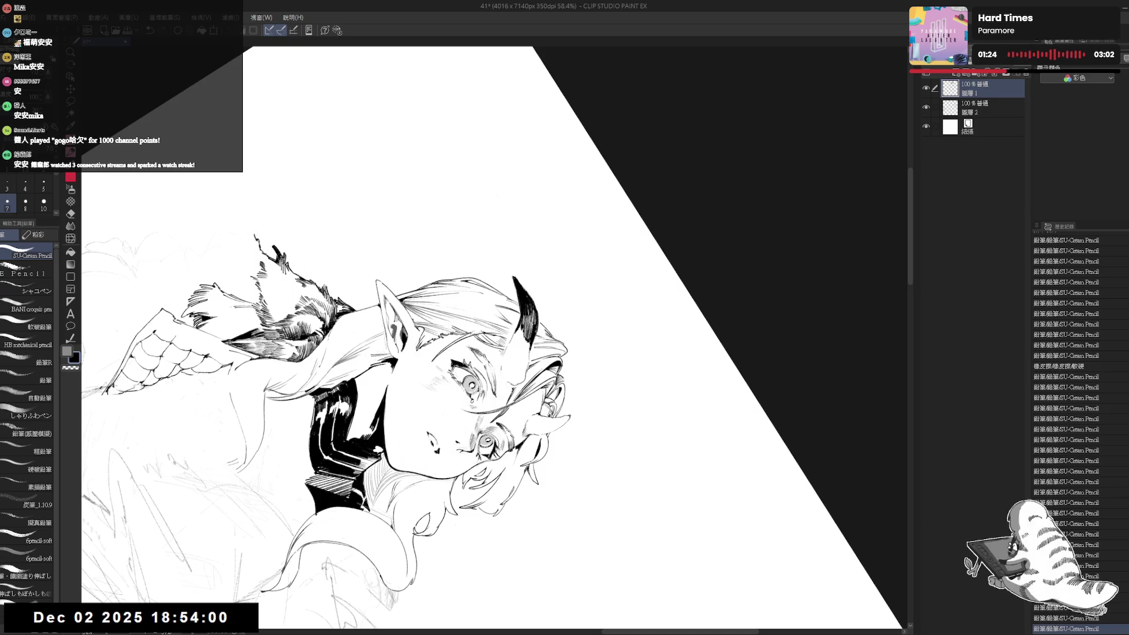
pyautogui.moveTo(505, 482)
pyautogui.mouseDown()
pyautogui.moveTo(542, 421)
pyautogui.moveTo(517, 432)
pyautogui.mouseUp()
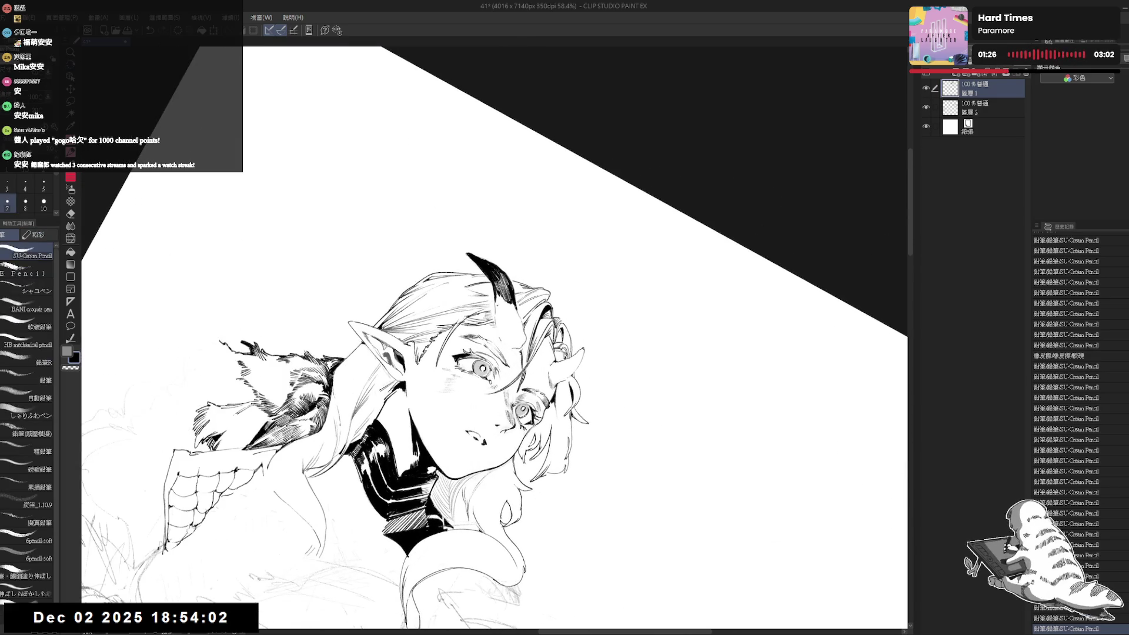
pyautogui.moveTo(495, 298); pyautogui.dragTo(497, 313)
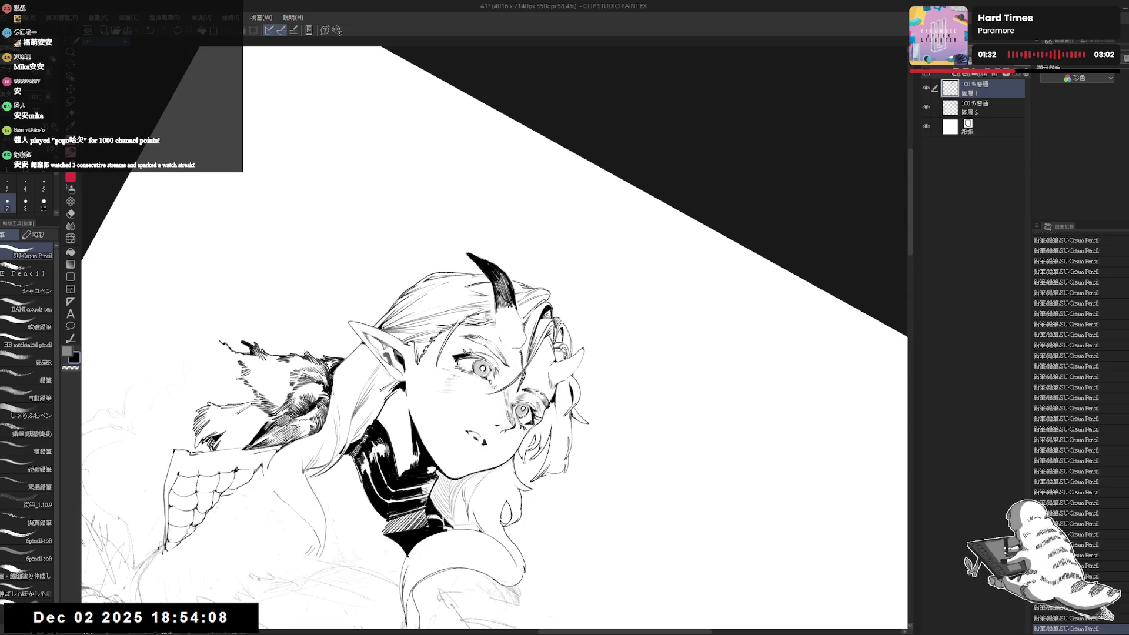
pyautogui.moveTo(529, 353)
pyautogui.mouseDown()
pyautogui.moveTo(482, 411)
pyautogui.moveTo(518, 364)
pyautogui.mouseUp()
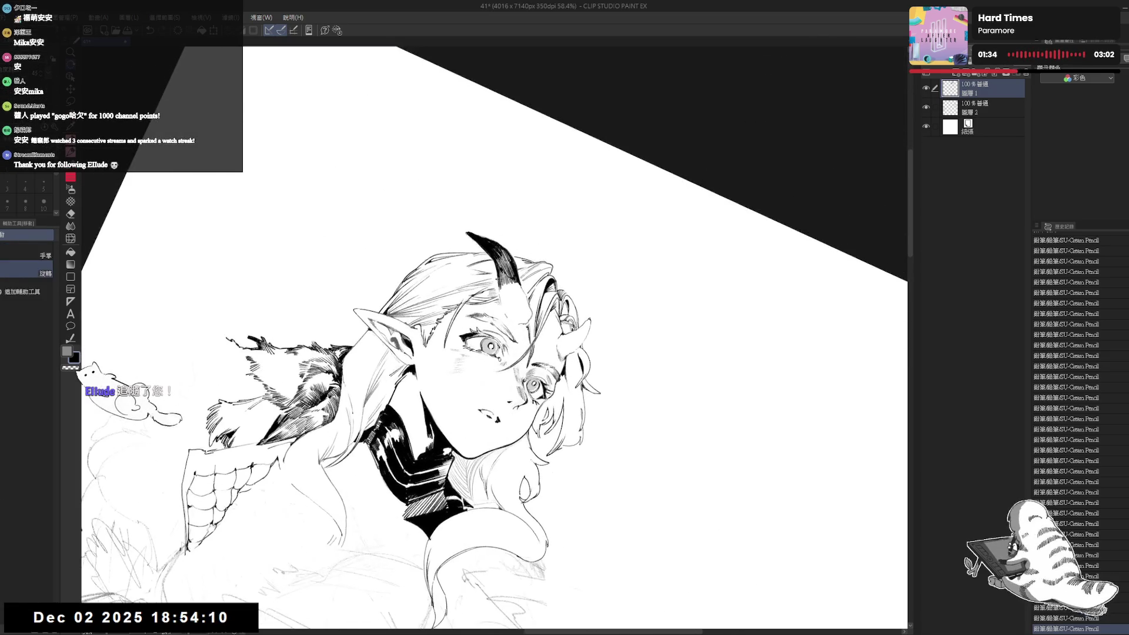
pyautogui.press('p')
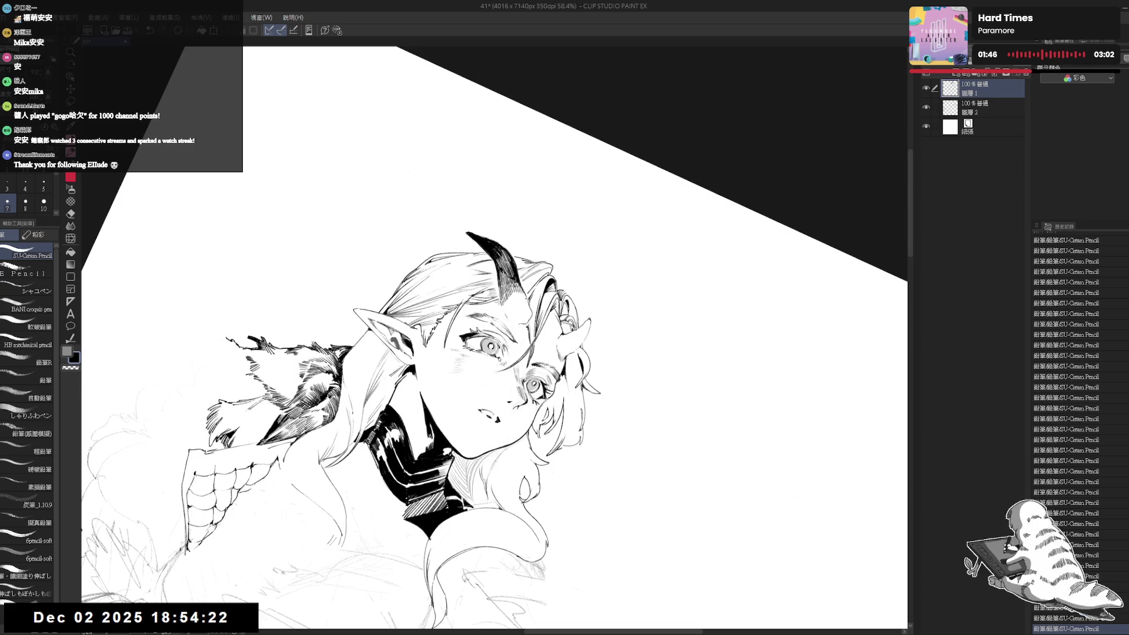
pyautogui.hotkey('ctrl', '@')
# Unflip and zoom out the view, tilt it counter-clockwise, and erase the stray ink line beside the eye.
pyautogui.press('h')
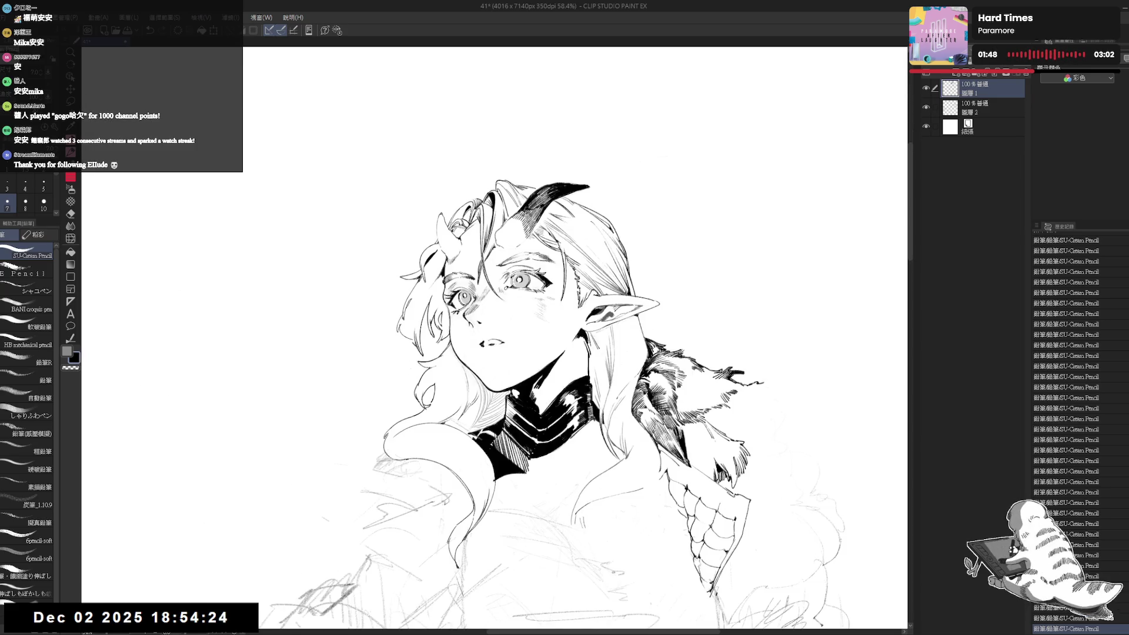
pyautogui.hotkey('ctrl', '-')
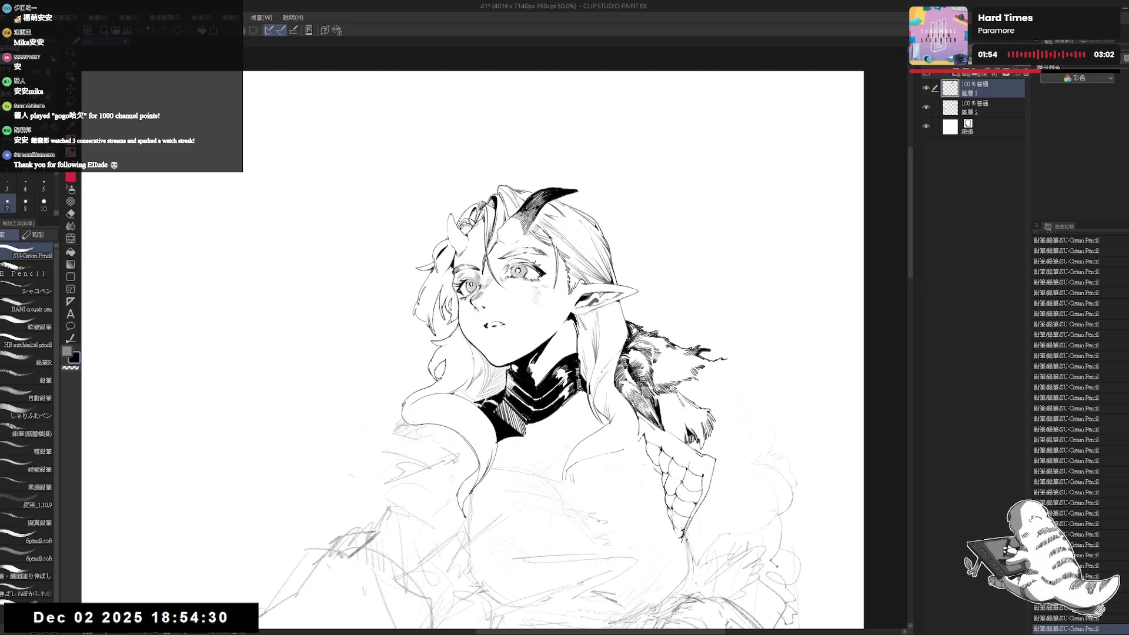
pyautogui.scroll(-2, 514, 211)
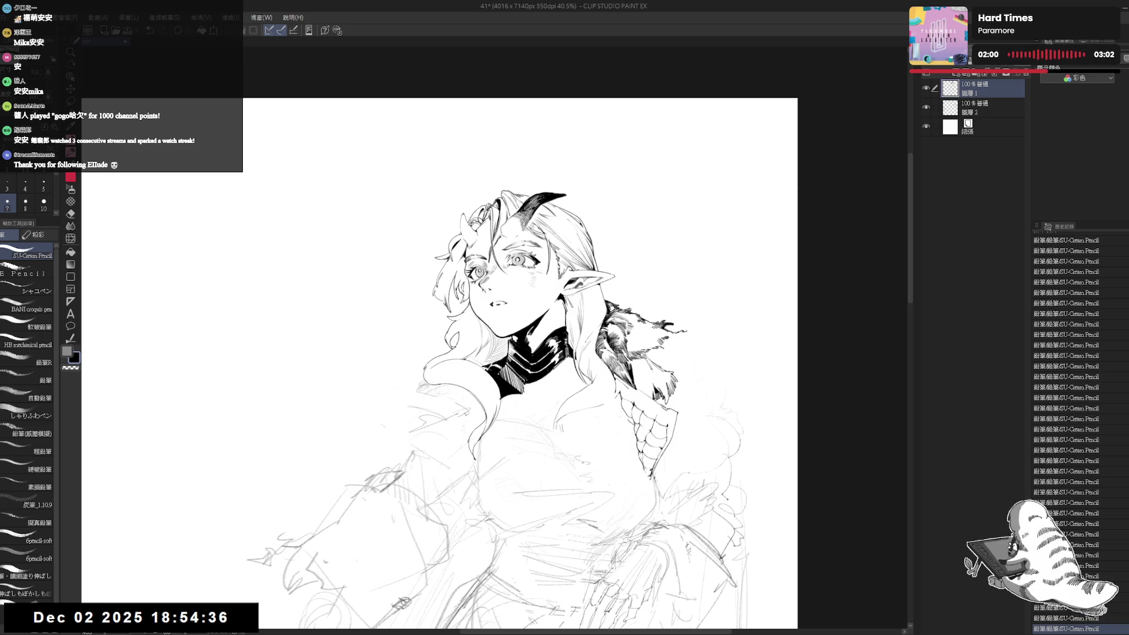
pyautogui.scroll(2, 514, 209)
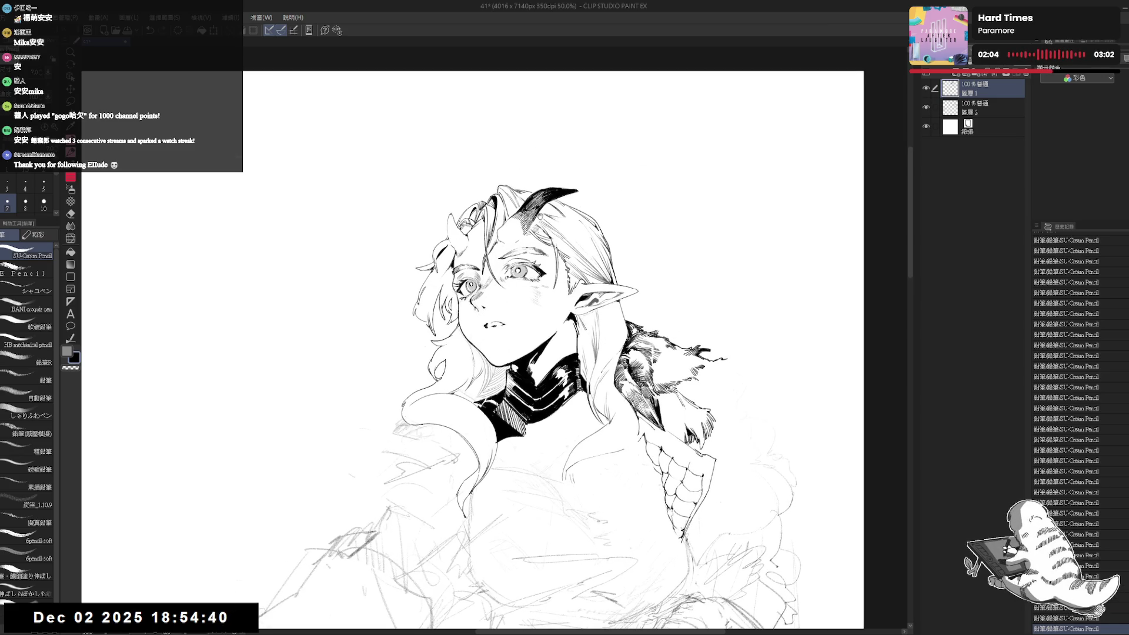
pyautogui.moveTo(540, 216); pyautogui.dragTo(462, 212)
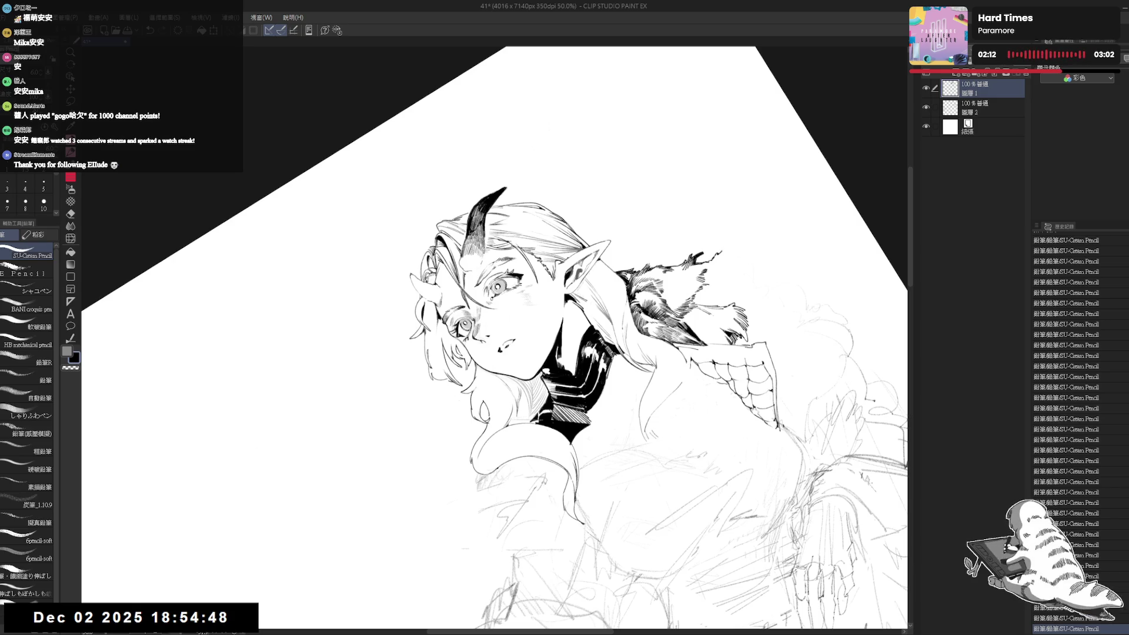
pyautogui.press('^')
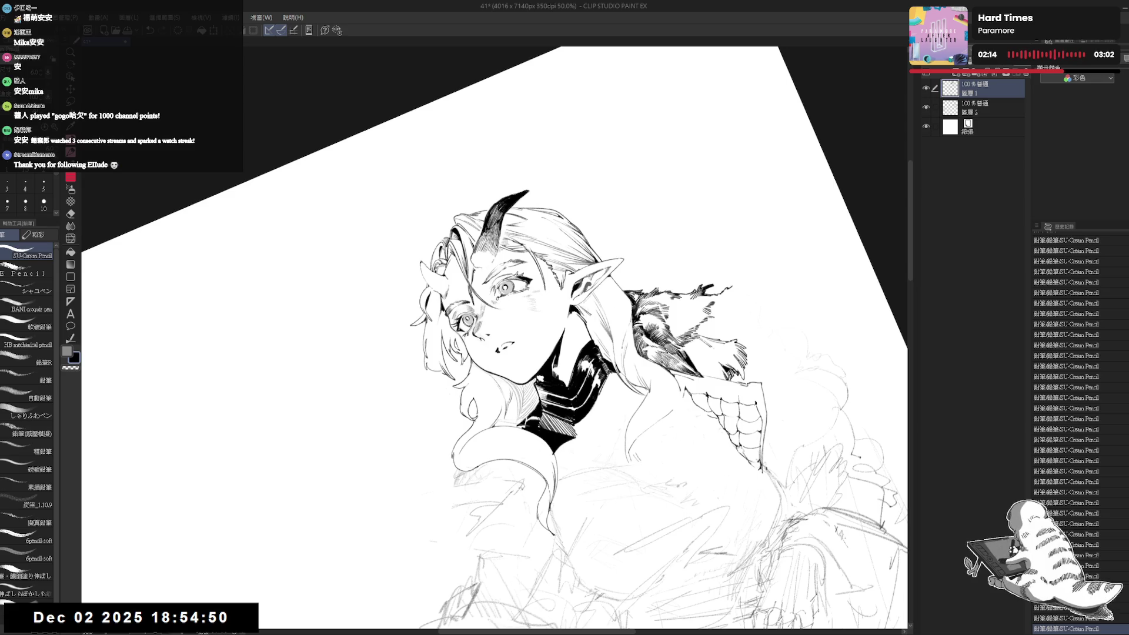
pyautogui.press('e')
pyautogui.moveTo(470, 262); pyautogui.dragTo(477, 268)
pyautogui.press('p')
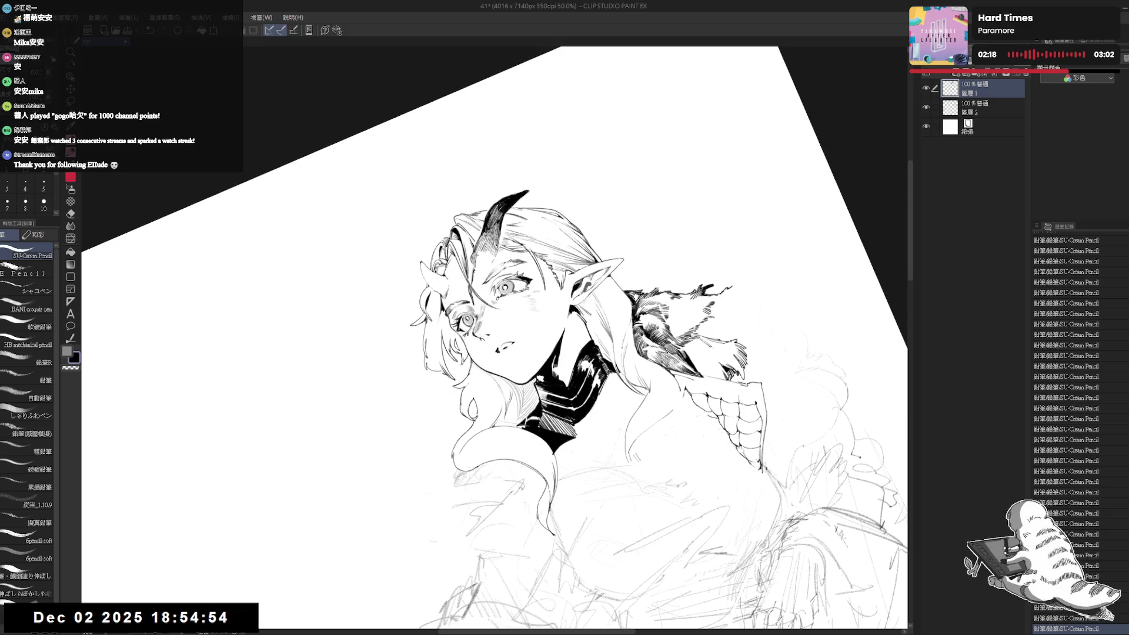
# Add short ink marks around the left eye and erase a bit of excess ink there.
pyautogui.moveTo(479, 251); pyautogui.dragTo(485, 265)
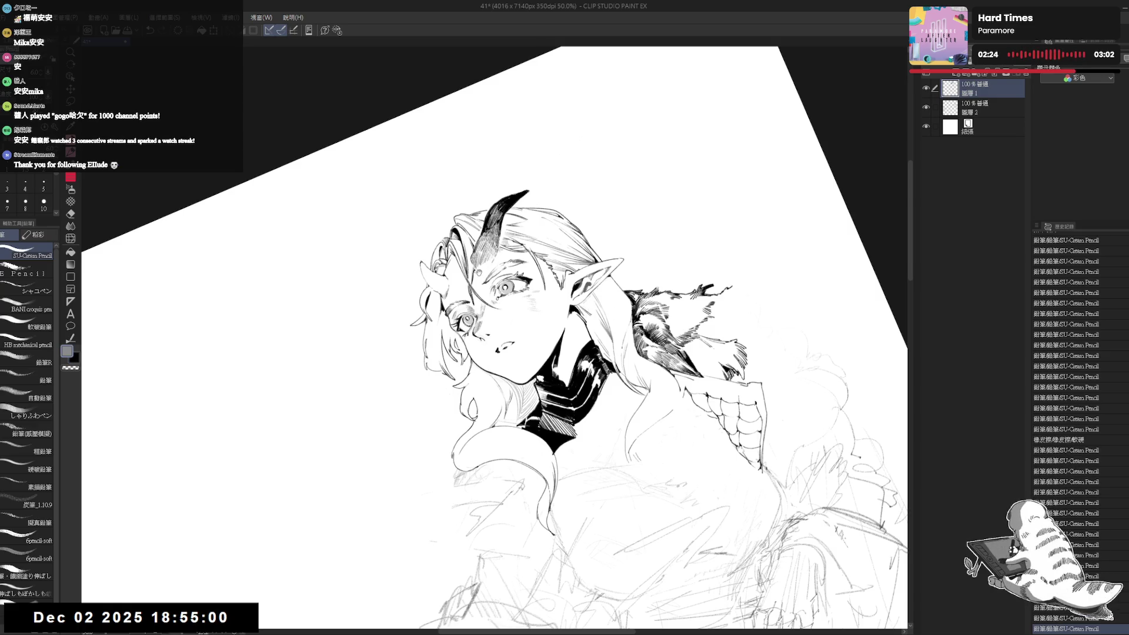
pyautogui.scroll(2, 478, 267)
pyautogui.moveTo(474, 271); pyautogui.dragTo(479, 277)
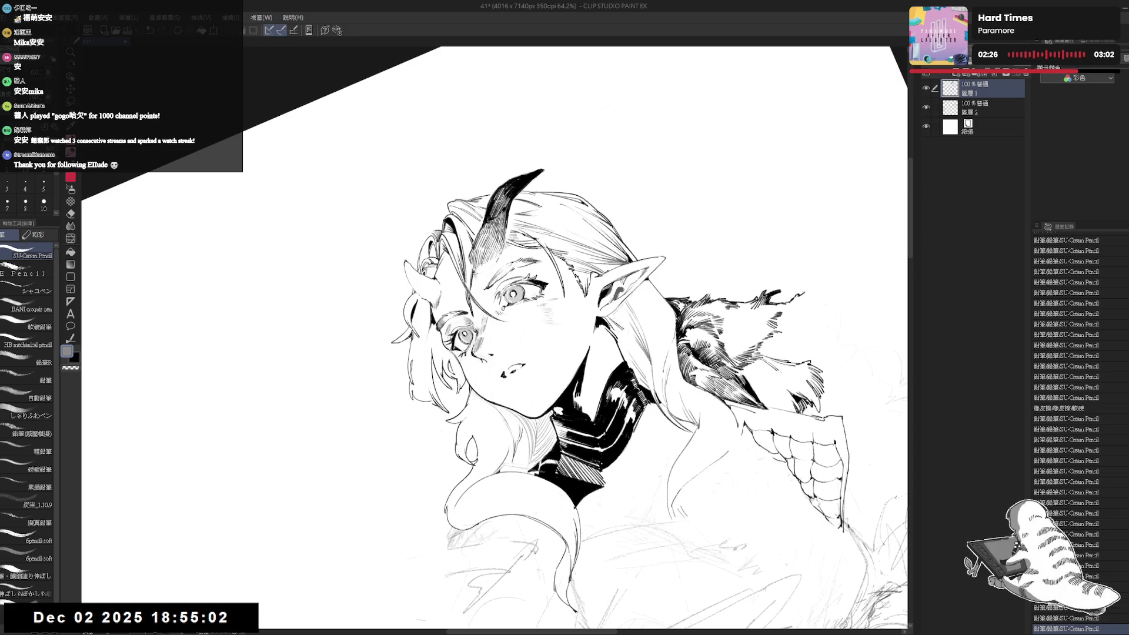
pyautogui.press('e')
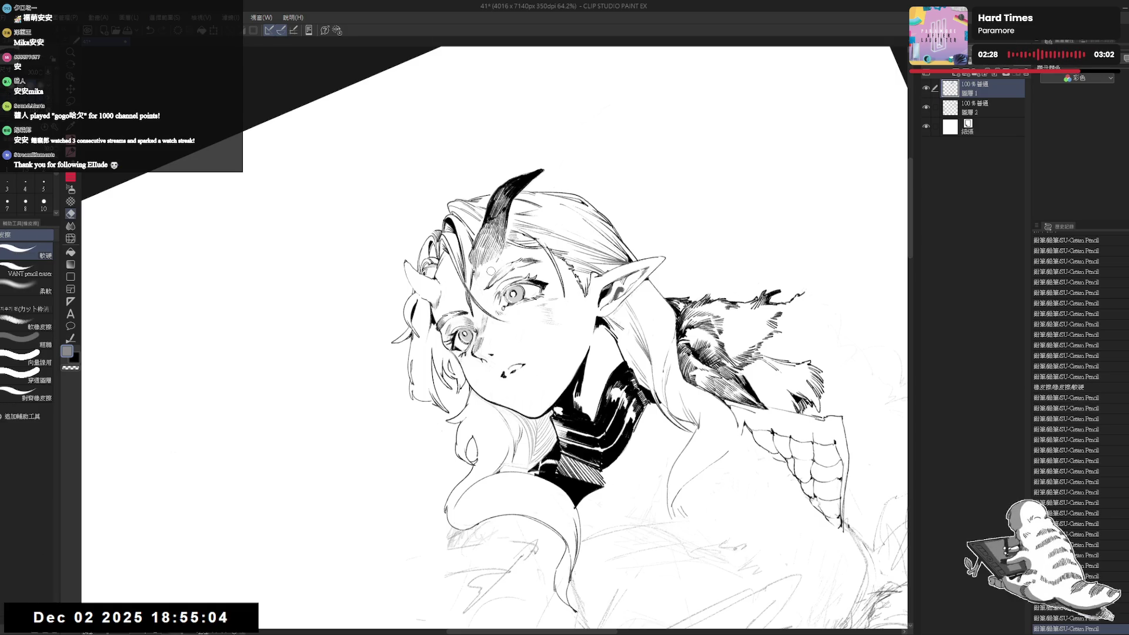
pyautogui.moveTo(488, 269); pyautogui.dragTo(483, 279)
pyautogui.press('p')
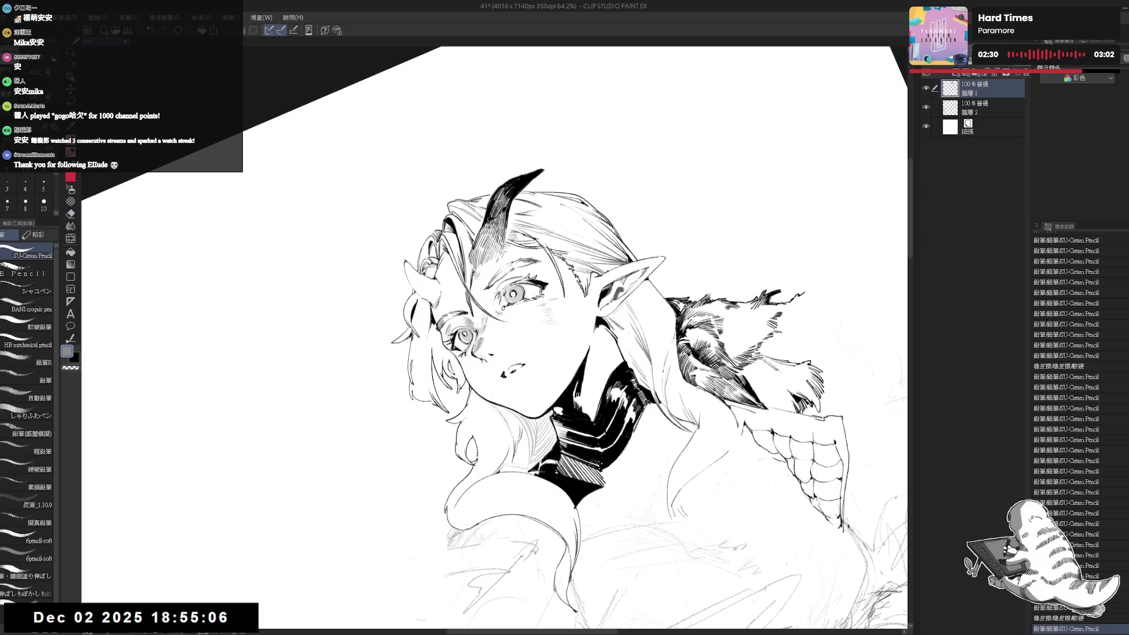
pyautogui.hotkey('ctrl', '@')
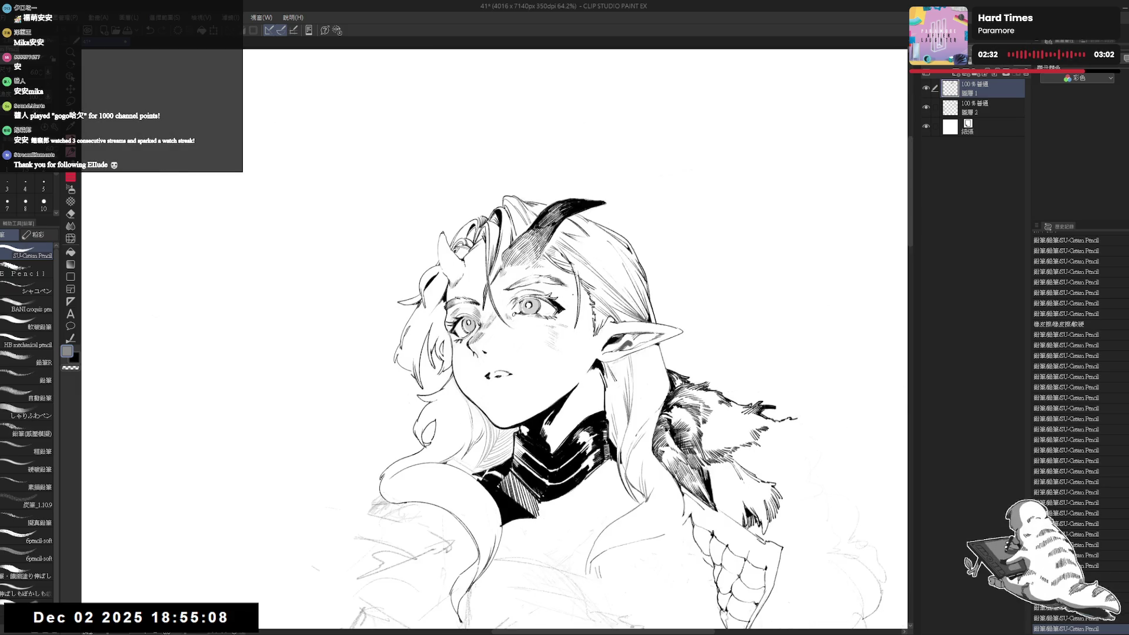
# Straighten and flip the view to check, switch the colour from grey to black, and undo a trial stroke.
pyautogui.press('-')
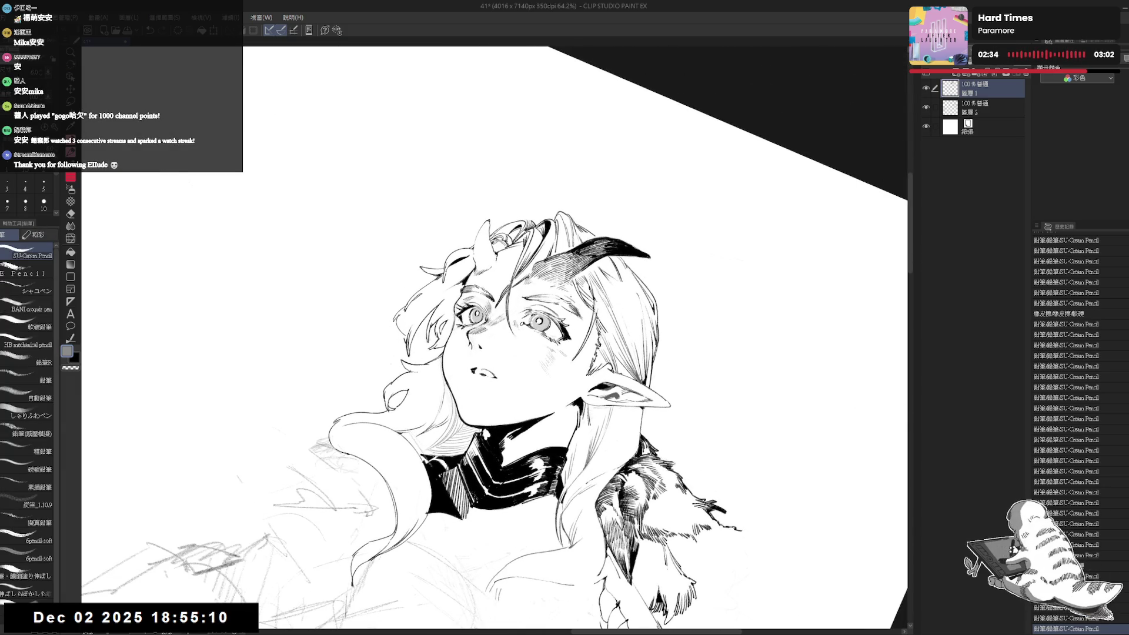
pyautogui.hotkey('ctrl', '@')
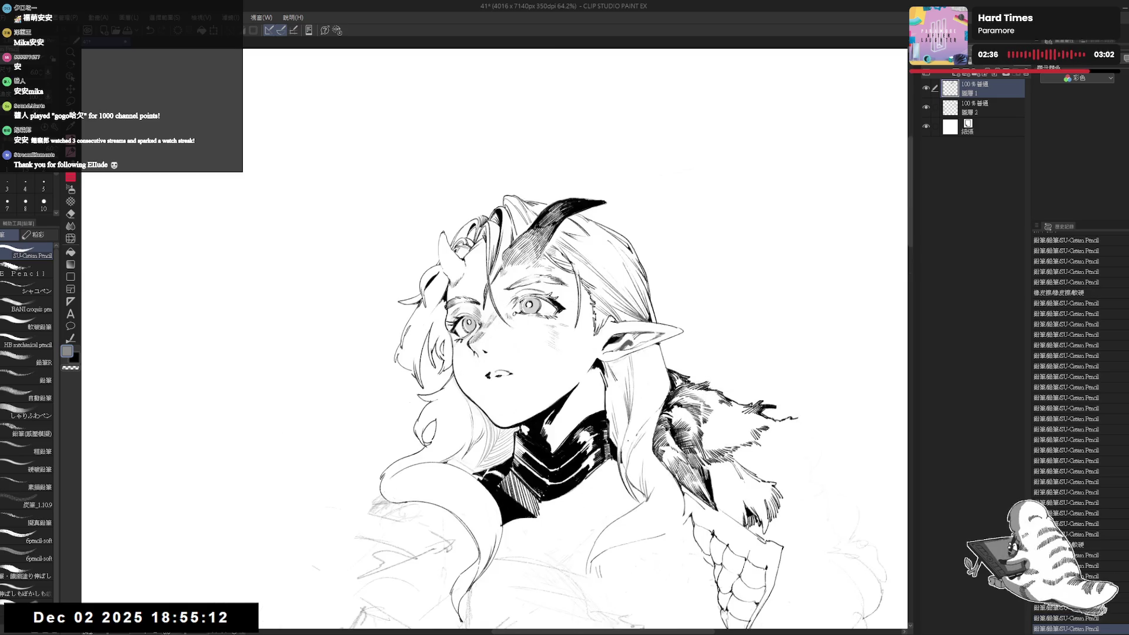
pyautogui.press('h')
pyautogui.press('h')
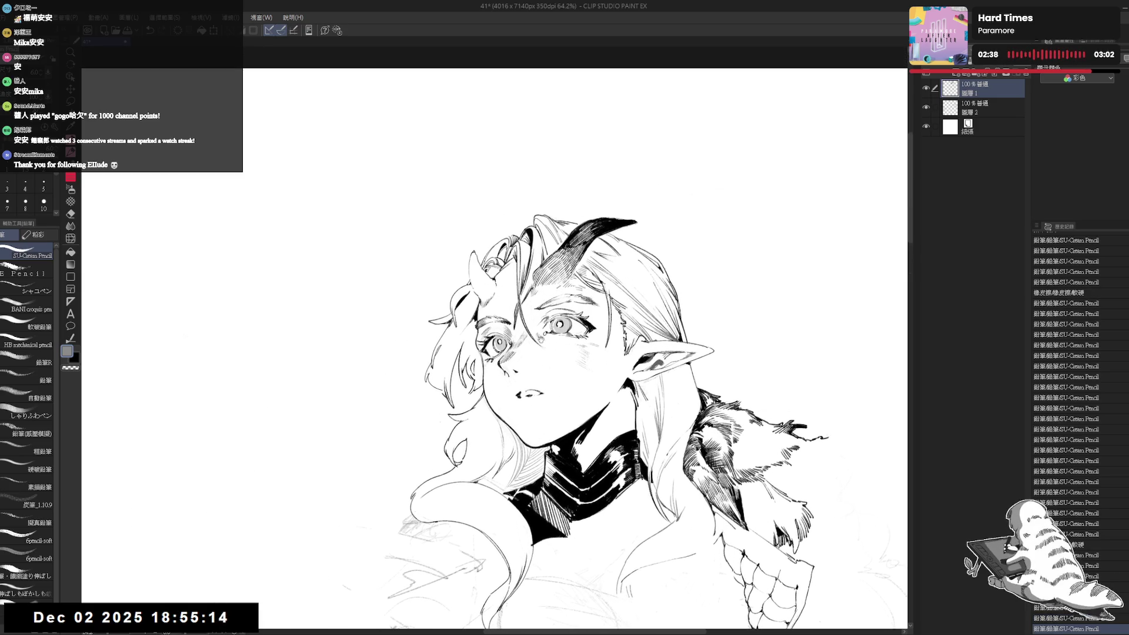
pyautogui.press('x')
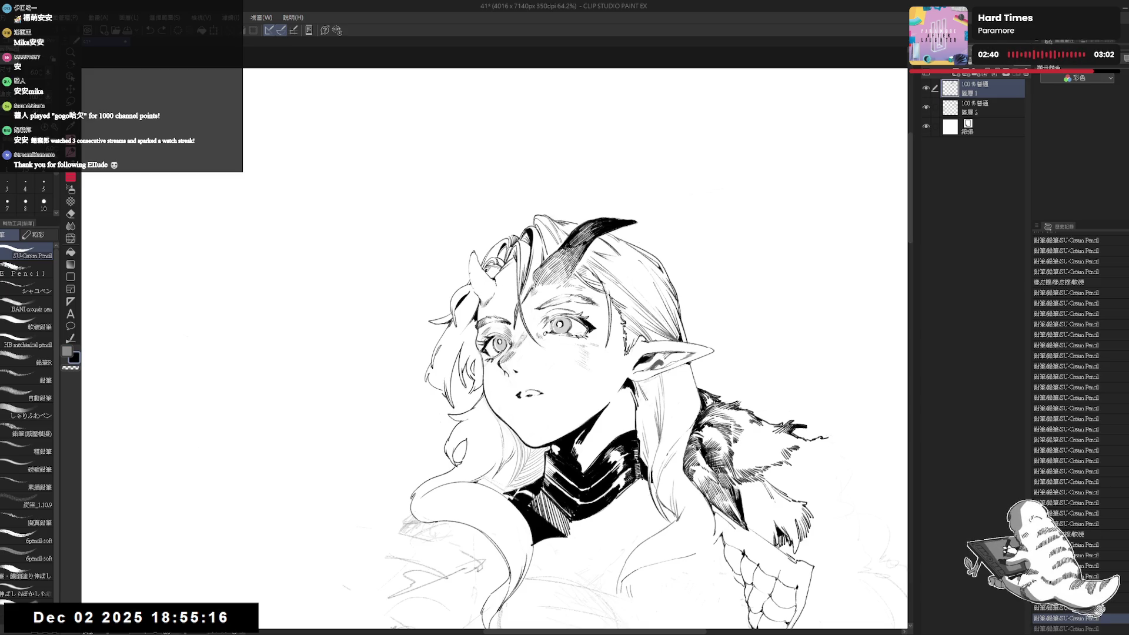
pyautogui.moveTo(471, 252)
pyautogui.mouseDown()
pyautogui.moveTo(471, 281)
pyautogui.moveTo(478, 274)
pyautogui.mouseUp()
pyautogui.hotkey('ctrl', 'z')
pyautogui.hotkey('ctrl', 'z')
# Rotate the view clockwise and hatch the fur collar with seven fine parallel strokes.
pyautogui.press('r')
pyautogui.moveTo(558, 265); pyautogui.dragTo(611, 312)
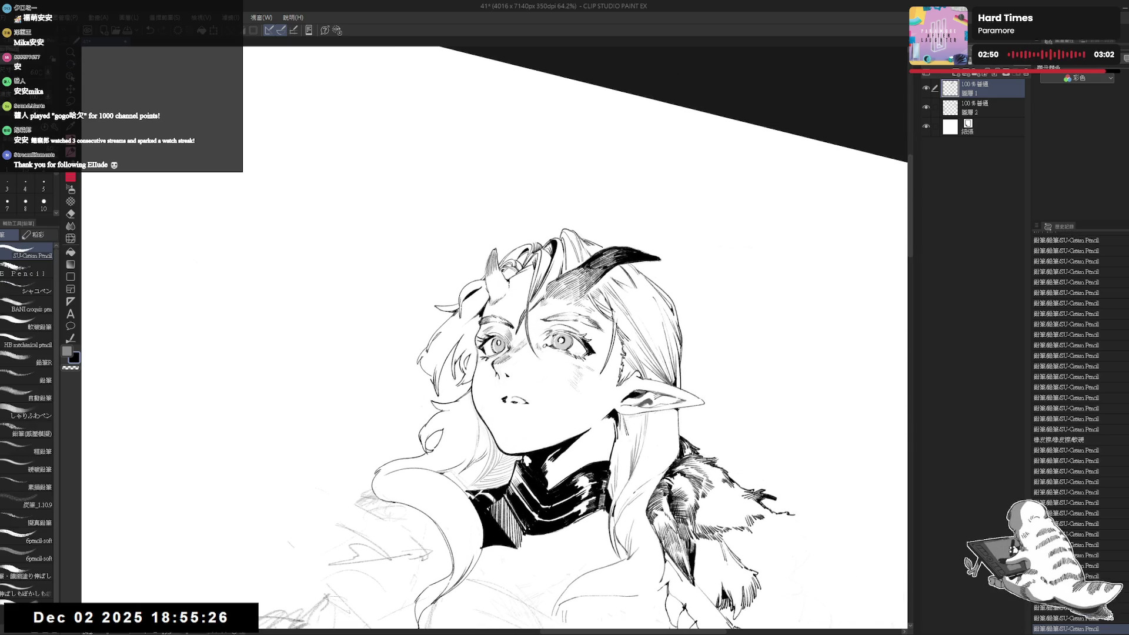
pyautogui.moveTo(681, 486); pyautogui.dragTo(691, 506)
pyautogui.moveTo(683, 487); pyautogui.dragTo(694, 509)
pyautogui.moveTo(686, 489); pyautogui.dragTo(696, 511)
pyautogui.moveTo(689, 492); pyautogui.dragTo(700, 514)
pyautogui.moveTo(693, 494); pyautogui.dragTo(703, 517)
pyautogui.moveTo(696, 497); pyautogui.dragTo(707, 518)
pyautogui.moveTo(700, 500); pyautogui.dragTo(709, 520)
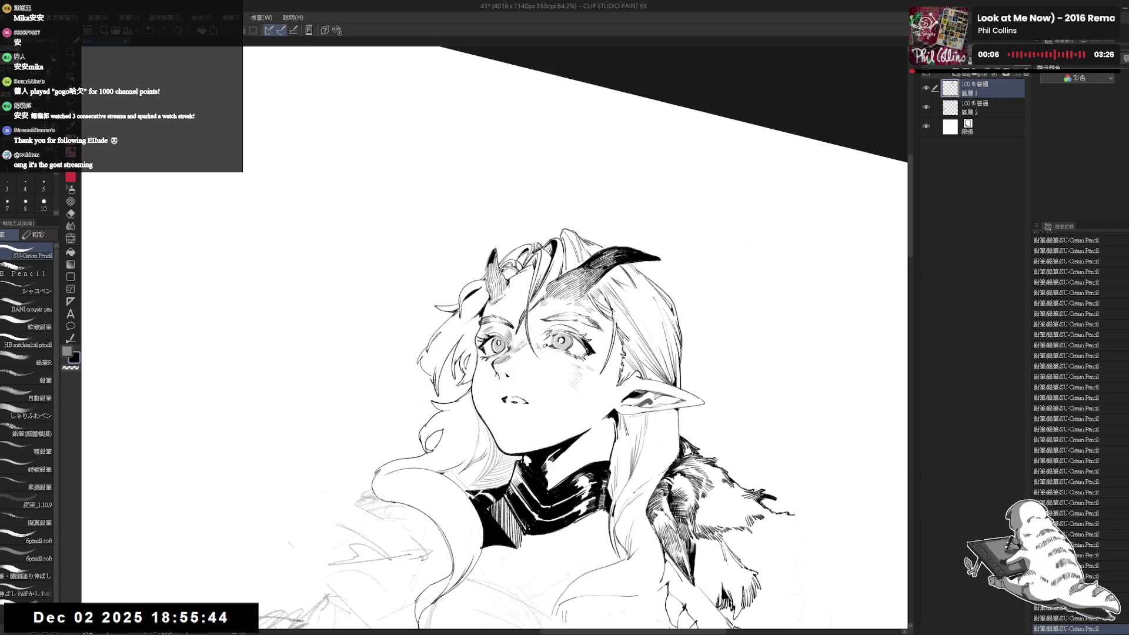
# Undo the last stroke by the small left horn, then rotate and mirror-check the view.
pyautogui.press('r')
pyautogui.press('p')
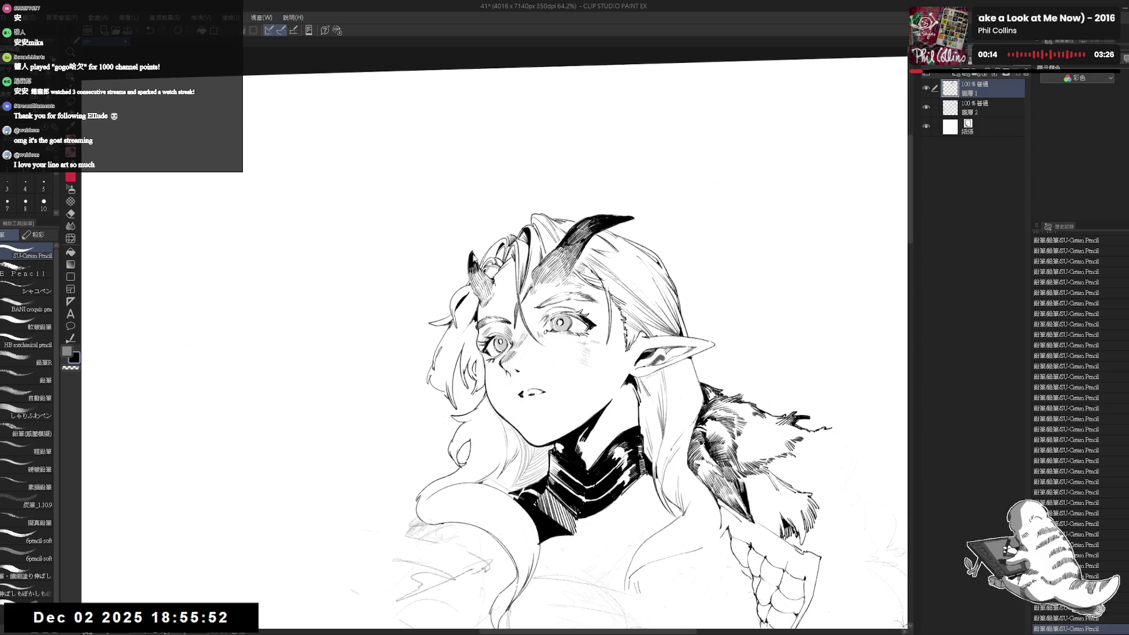
pyautogui.hotkey('ctrl', 'z')
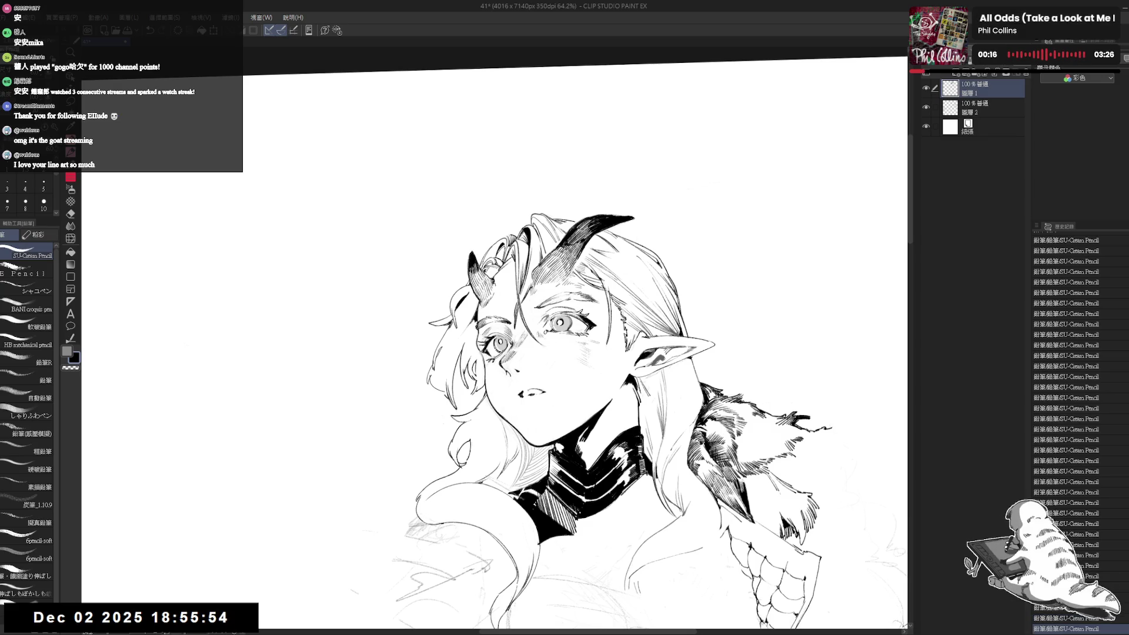
pyautogui.moveTo(588, 294); pyautogui.dragTo(552, 258)
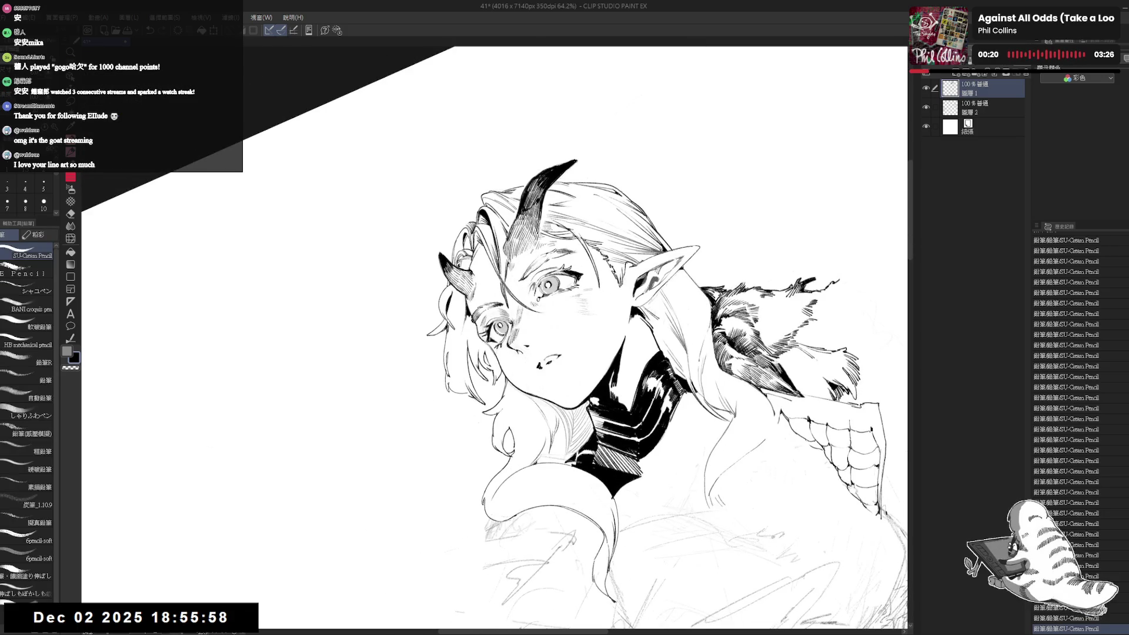
pyautogui.press('-')
pyautogui.press('-')
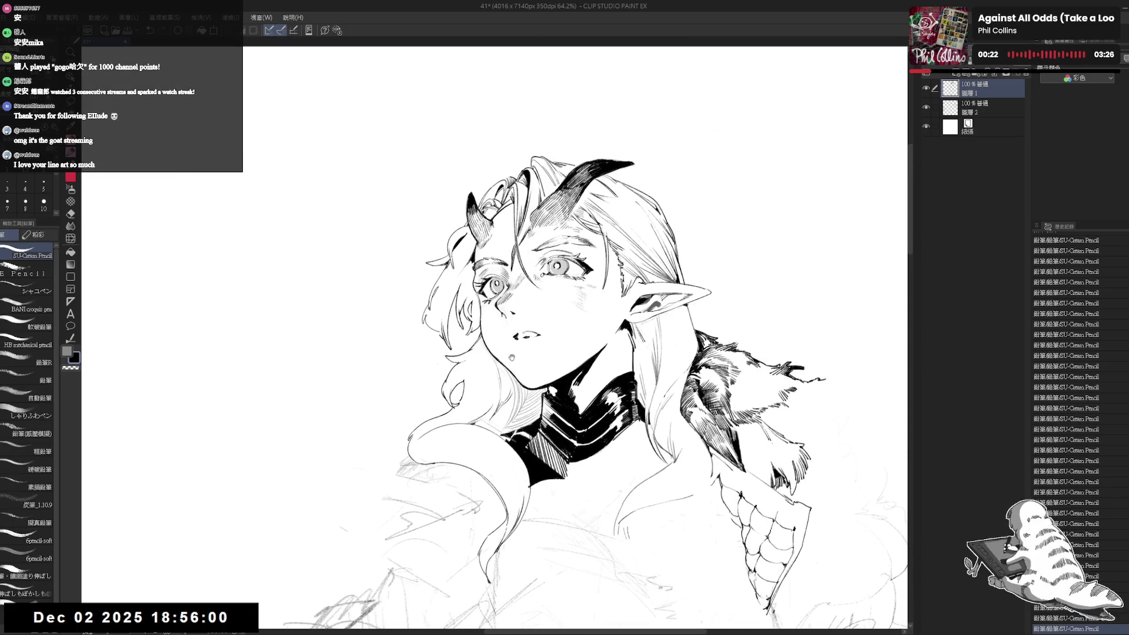
pyautogui.press('h')
pyautogui.press('h')
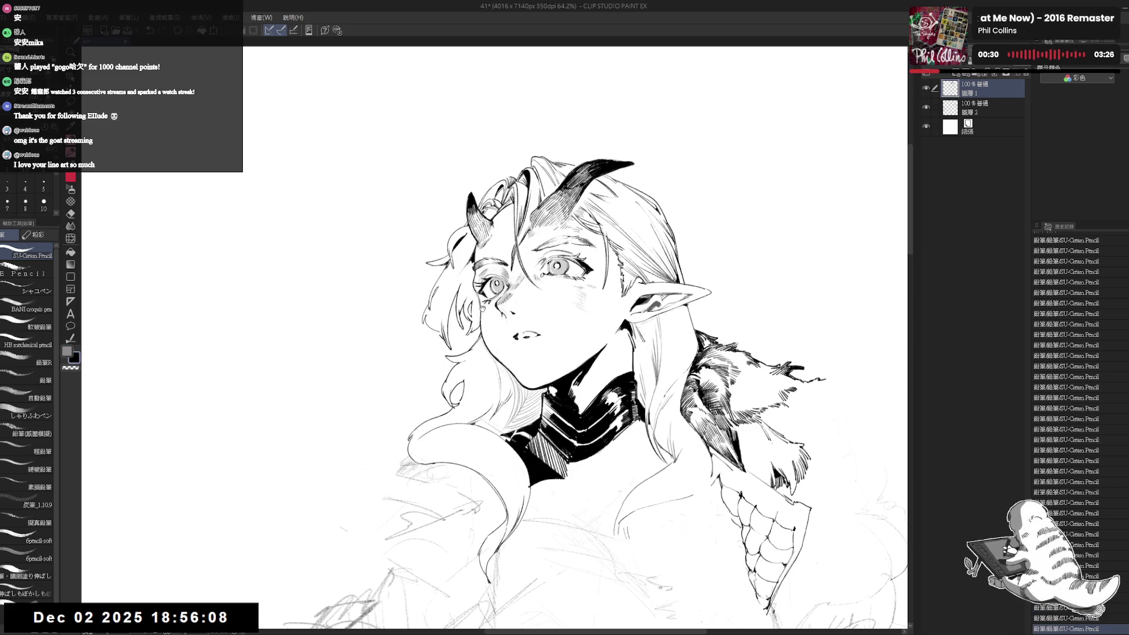
# Zoom in, erase the small mark on the left cheek, and zoom back out.
pyautogui.scroll(3, 497, 321)
pyautogui.press('e')
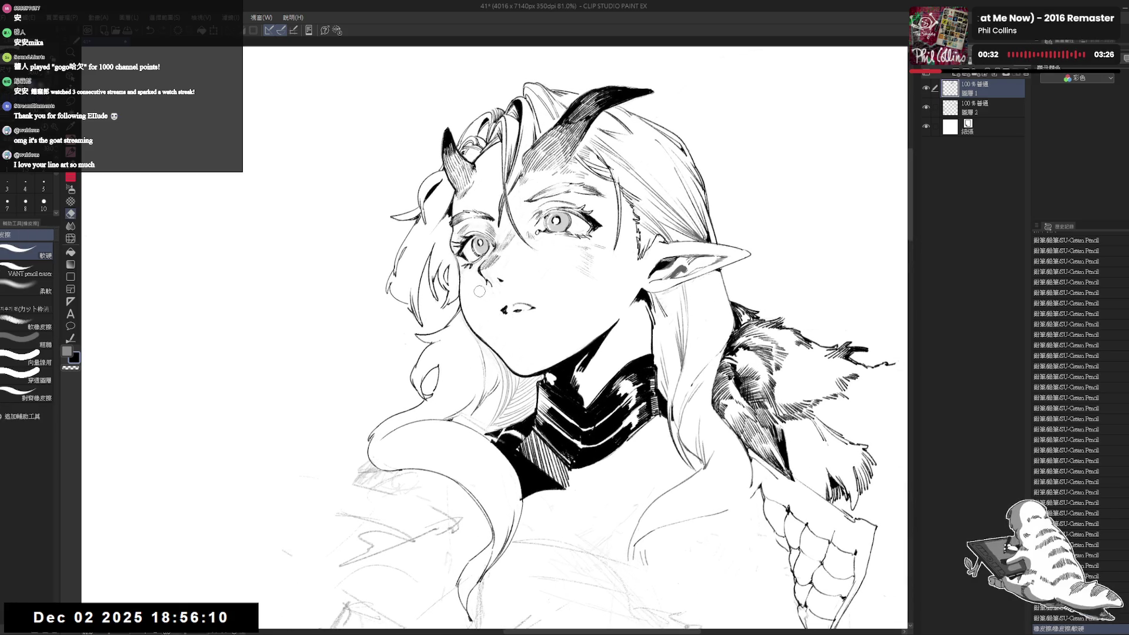
pyautogui.moveTo(480, 291); pyautogui.dragTo(487, 292)
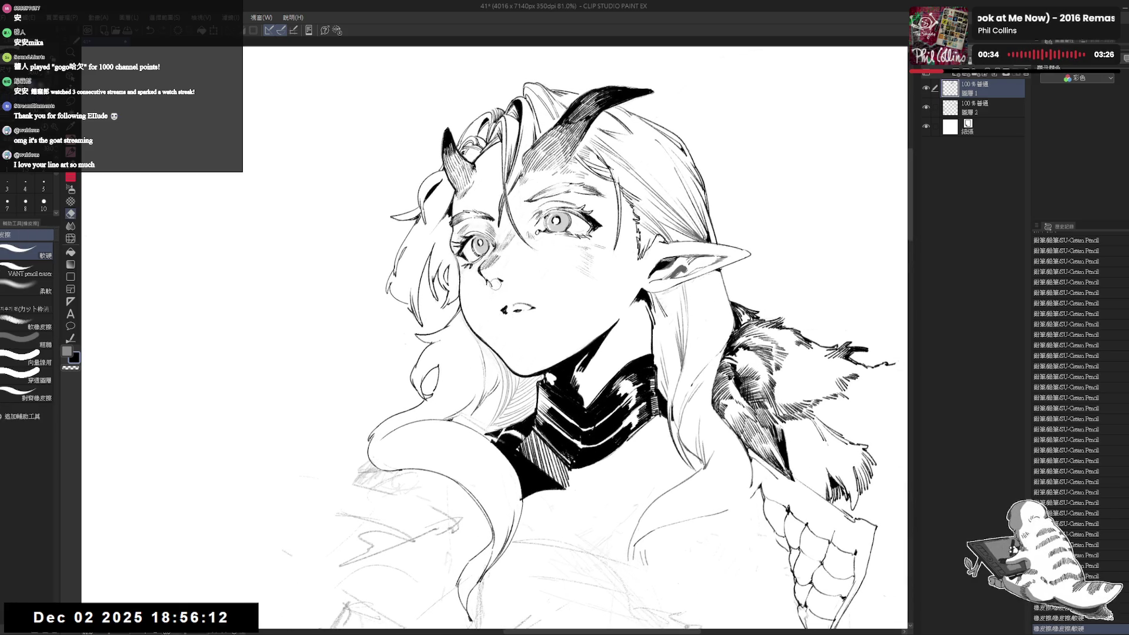
pyautogui.press('p')
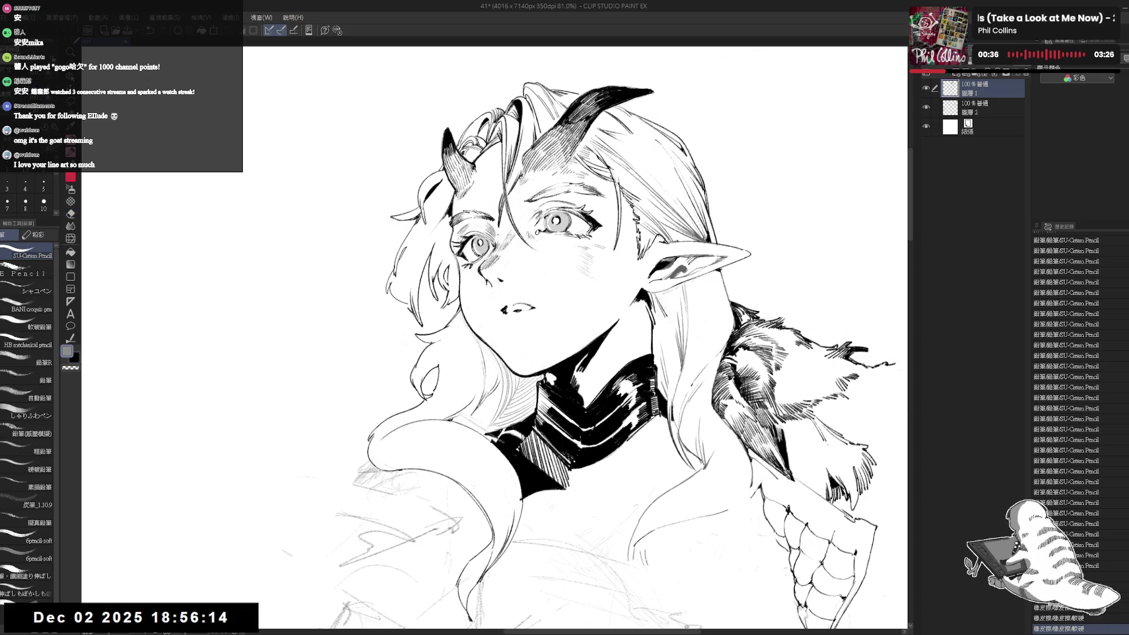
pyautogui.moveTo(464, 272); pyautogui.dragTo(446, 260)
pyautogui.scroll(-4, 470, 253)
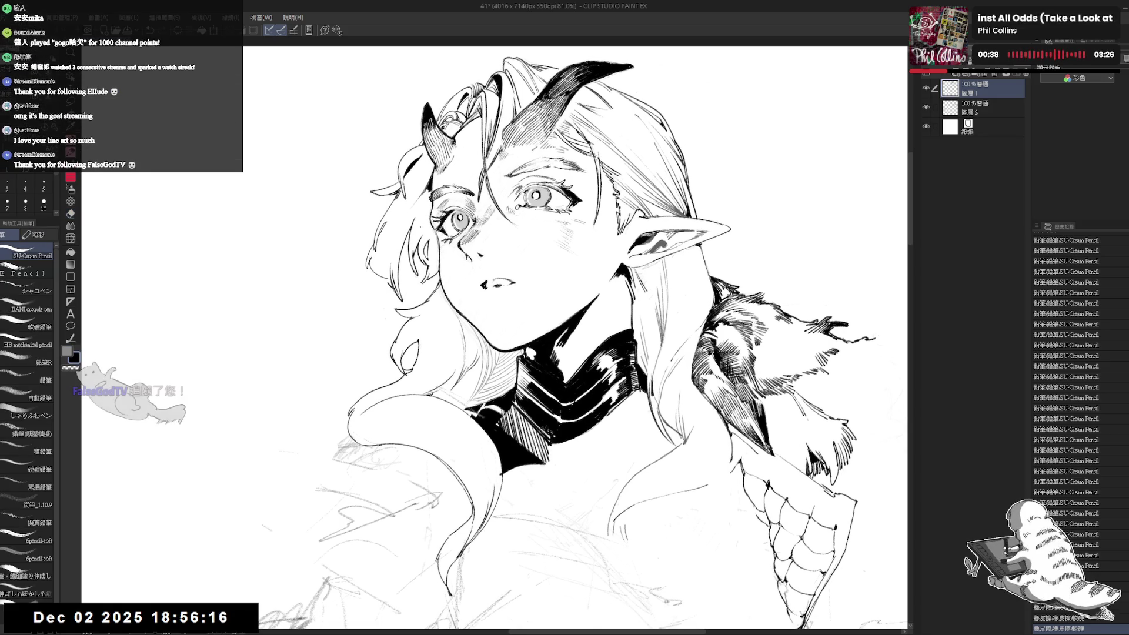
pyautogui.scroll(-3, 470, 253)
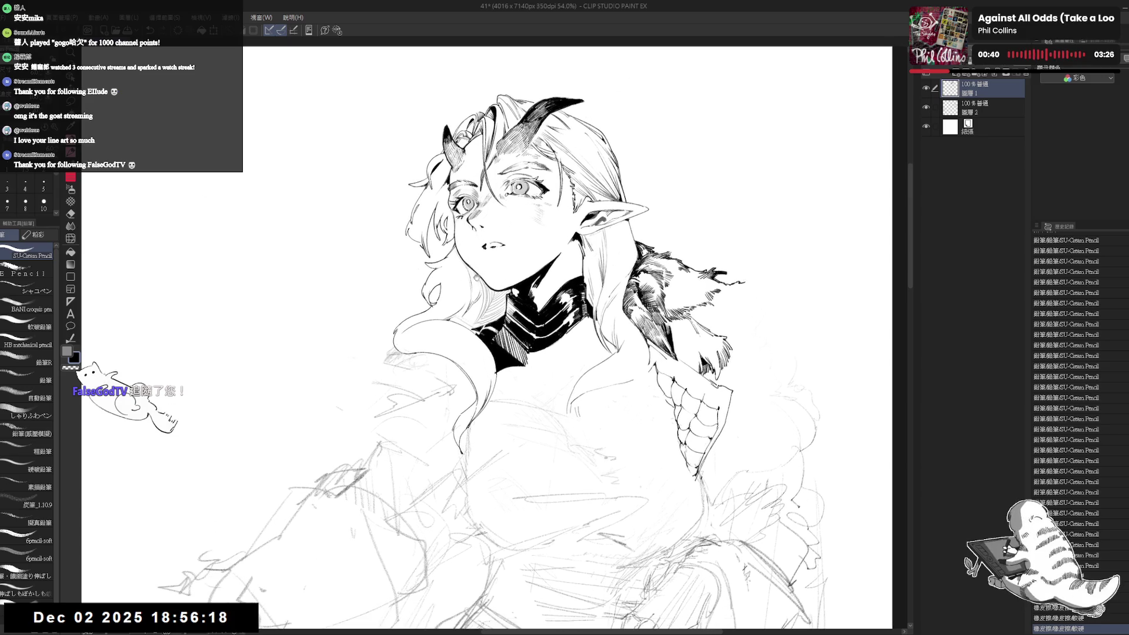
# Frame the whole figure in view and set the drawing colour to black.
pyautogui.scroll(-2, 494, 276)
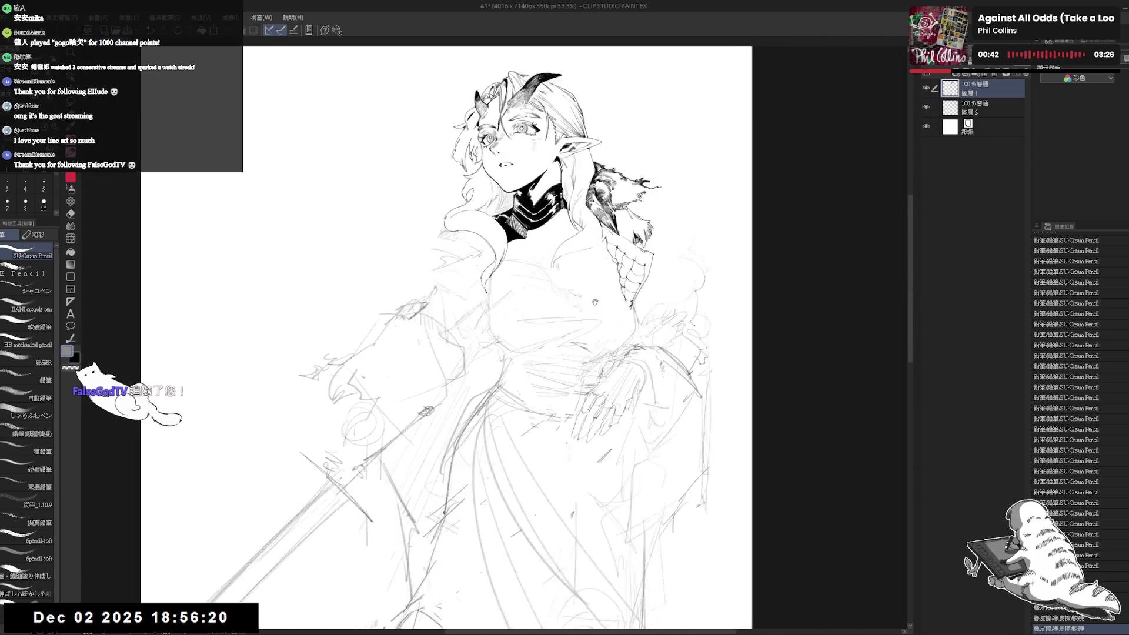
pyautogui.moveTo(640, 306); pyautogui.dragTo(628, 341)
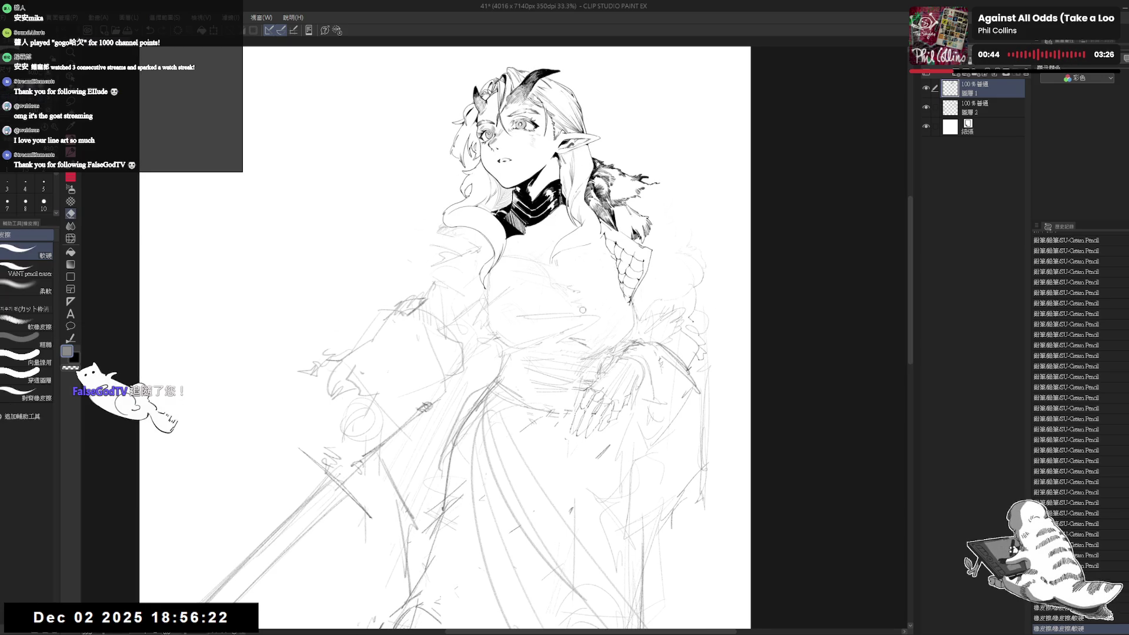
pyautogui.moveTo(520, 265); pyautogui.dragTo(521, 268)
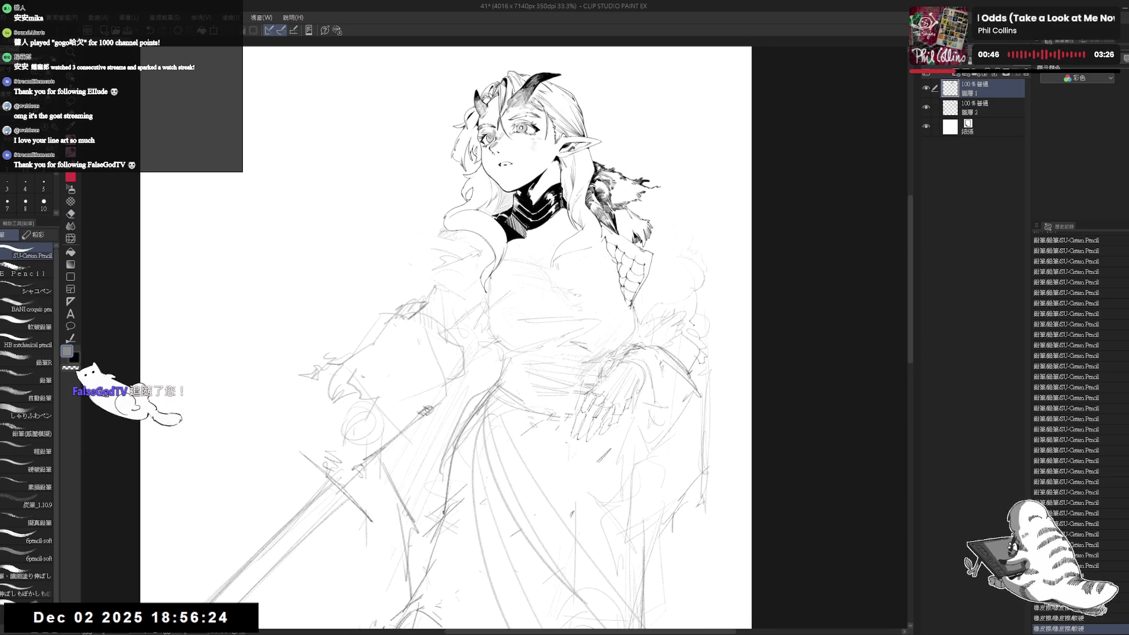
pyautogui.press('x')
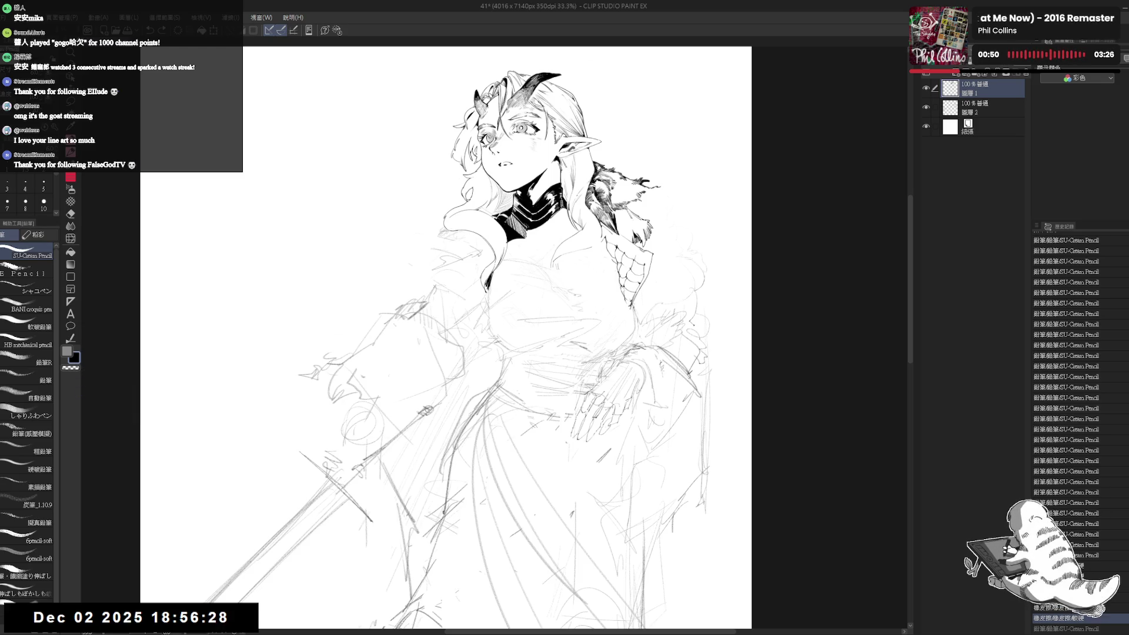
# Erase a few sketch strokes on the chest and tilt the view clockwise for inking.
pyautogui.press('e')
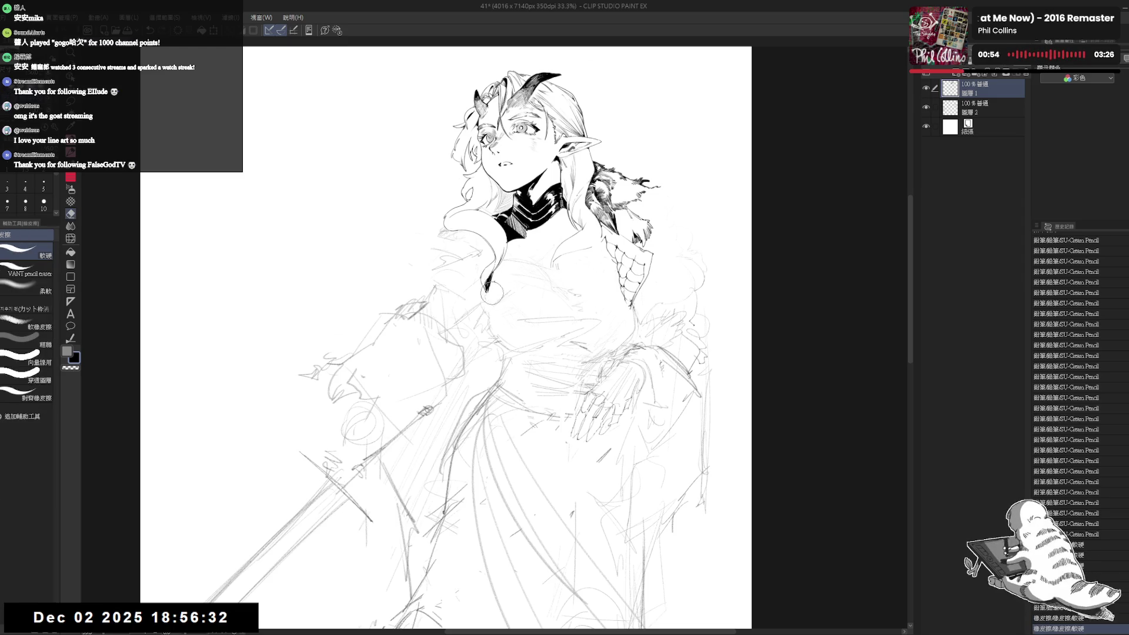
pyautogui.press('p')
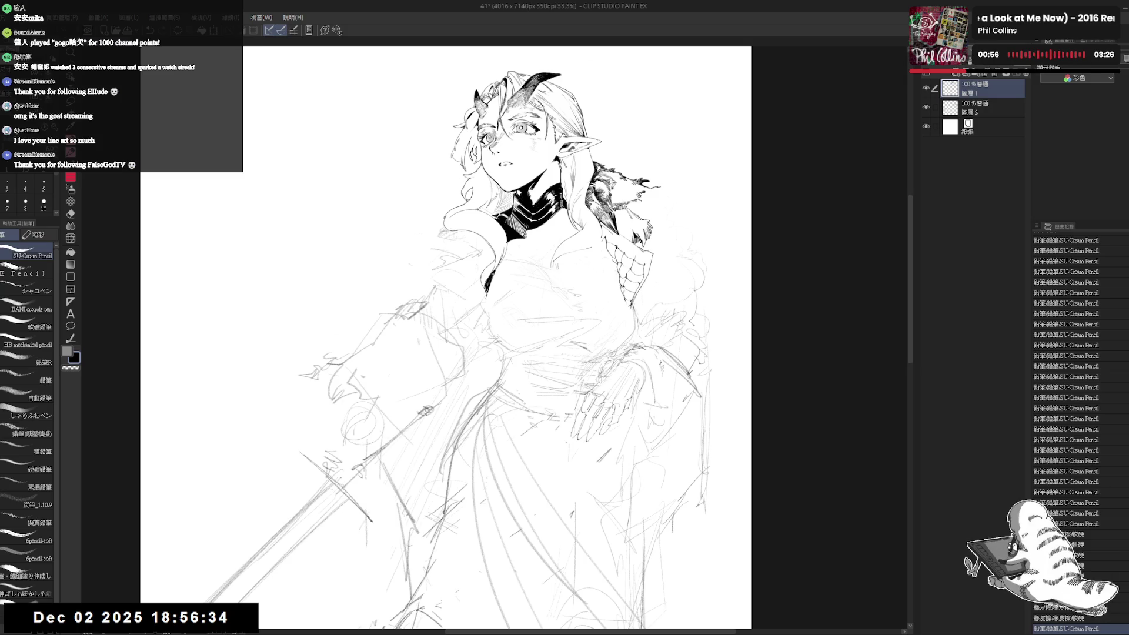
pyautogui.press('e')
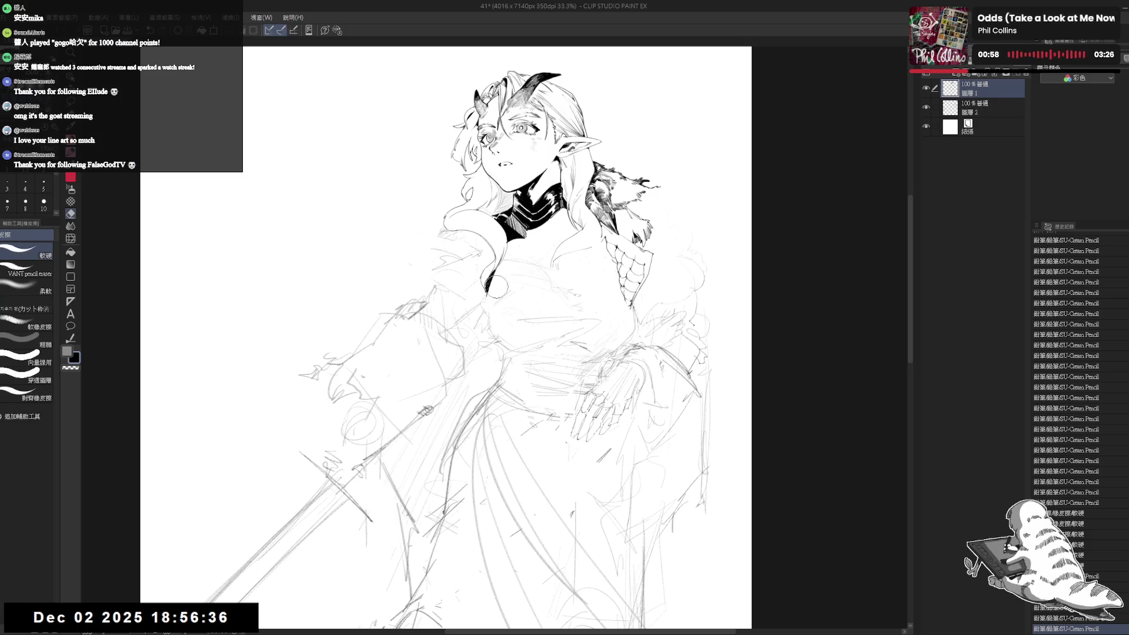
pyautogui.moveTo(494, 288); pyautogui.dragTo(488, 305)
pyautogui.press('p')
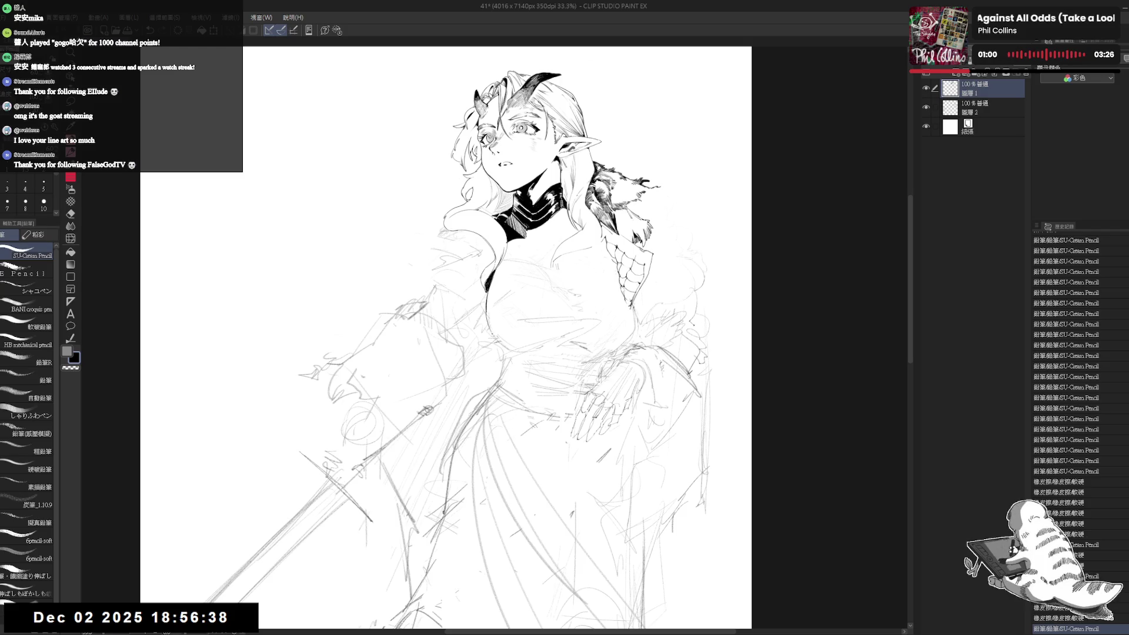
pyautogui.press('r')
pyautogui.moveTo(529, 382); pyautogui.dragTo(564, 352)
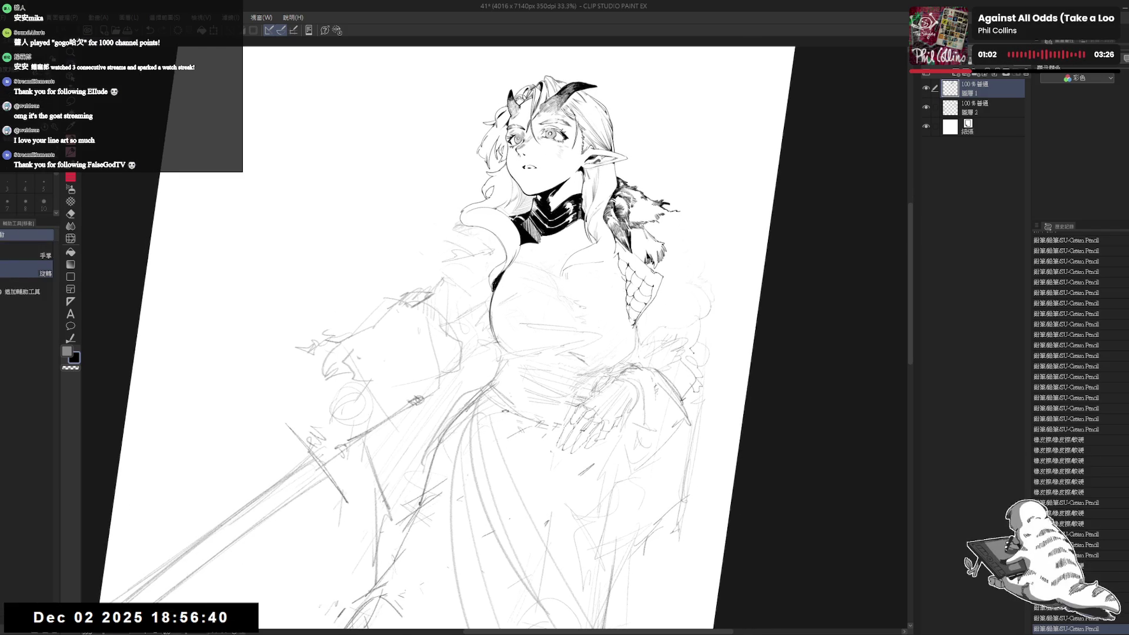
pyautogui.press('p')
pyautogui.hotkey('ctrl', 'z')
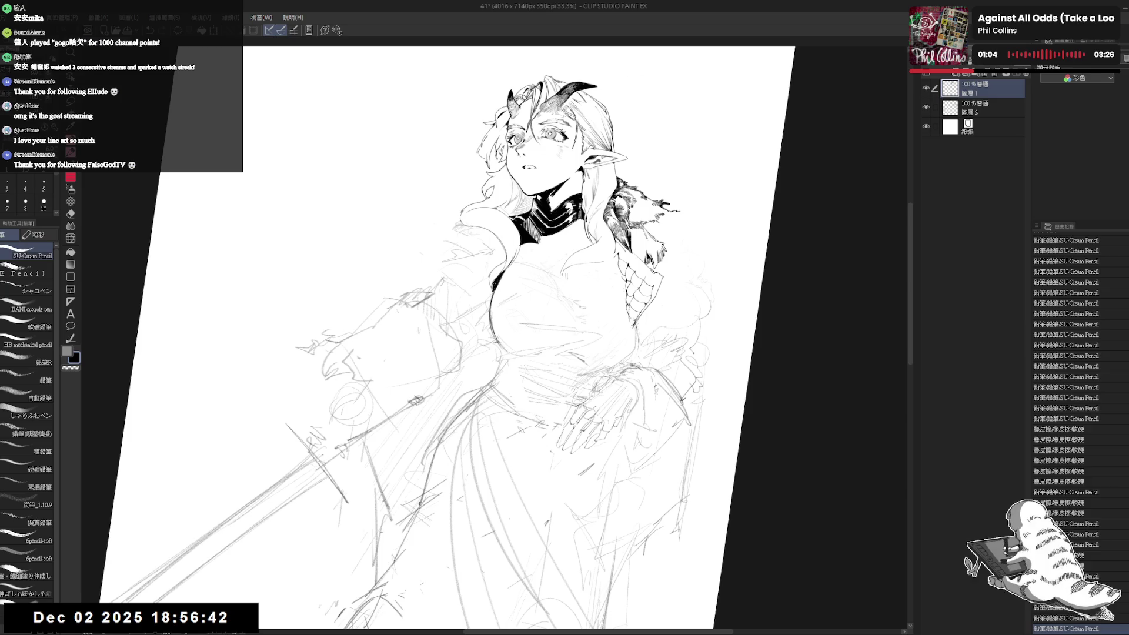
# Erase stray lines on the chest and draw the chest's curve with the pencil.
pyautogui.moveTo(601, 343); pyautogui.dragTo(574, 259)
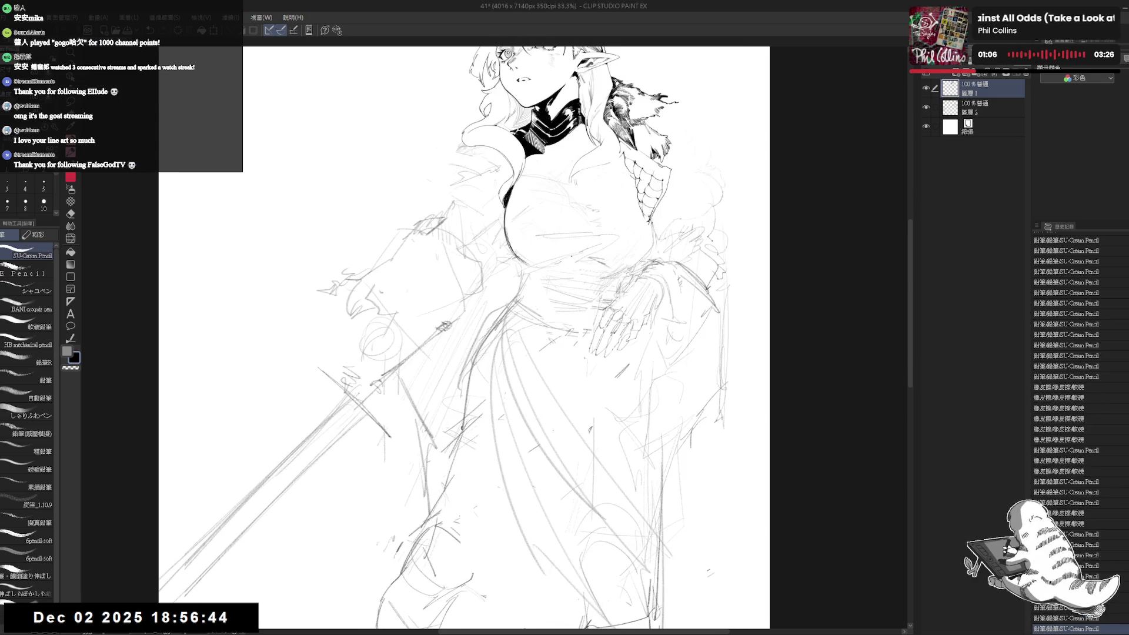
pyautogui.scroll(-3, 534, 225)
pyautogui.scroll(4, 537, 231)
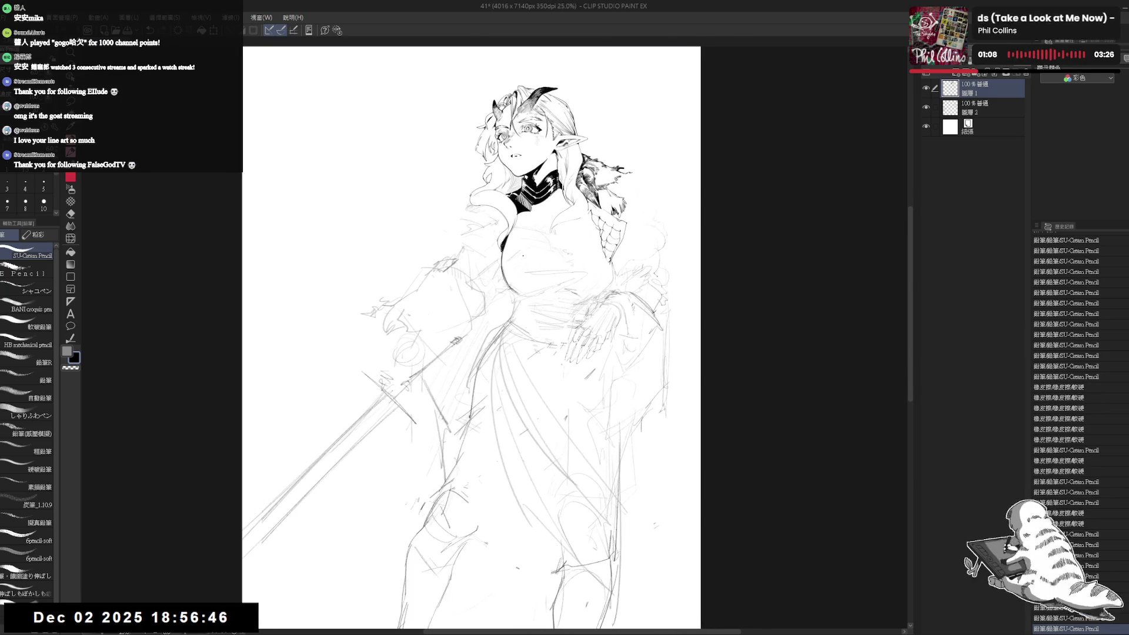
pyautogui.press('e')
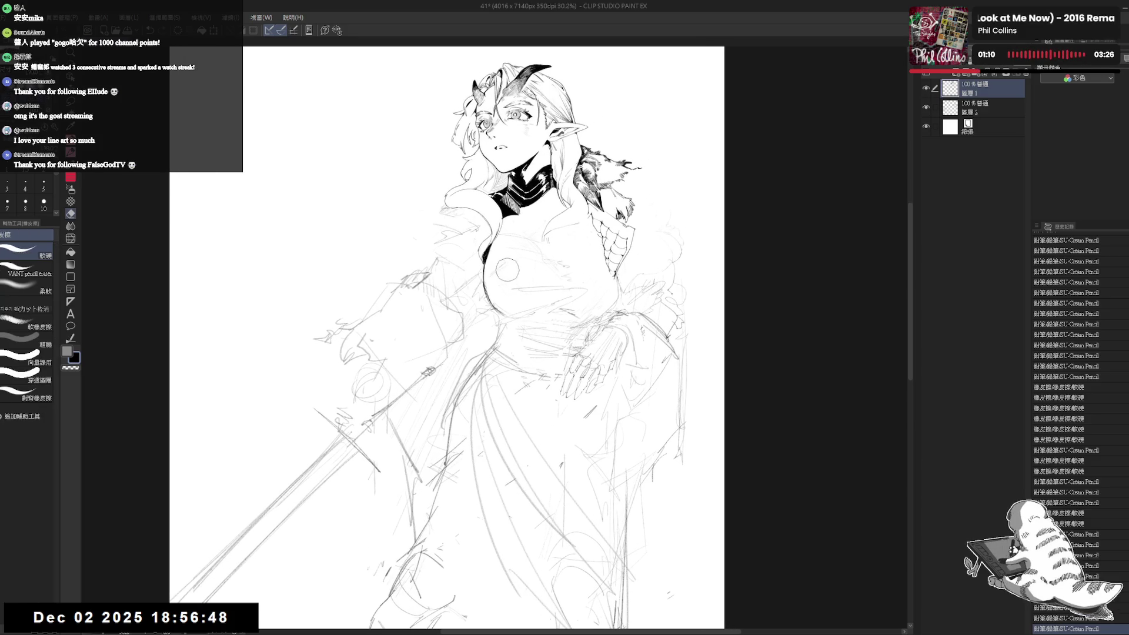
pyautogui.moveTo(503, 285)
pyautogui.mouseDown()
pyautogui.moveTo(500, 326)
pyautogui.moveTo(508, 318)
pyautogui.mouseUp()
pyautogui.press('p')
pyautogui.moveTo(511, 294)
pyautogui.mouseDown()
pyautogui.moveTo(514, 318)
pyautogui.moveTo(563, 322)
pyautogui.mouseUp()
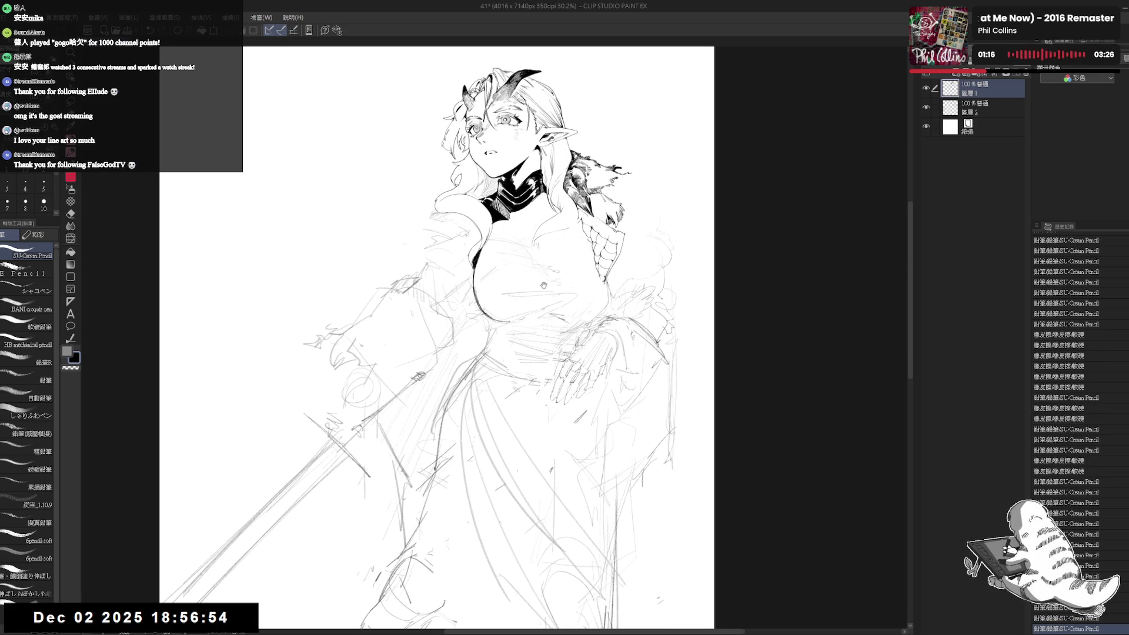
# Mirror-check the proportions and erase stray marks below and on the chest.
pyautogui.press('h')
pyautogui.press('h')
pyautogui.press('e')
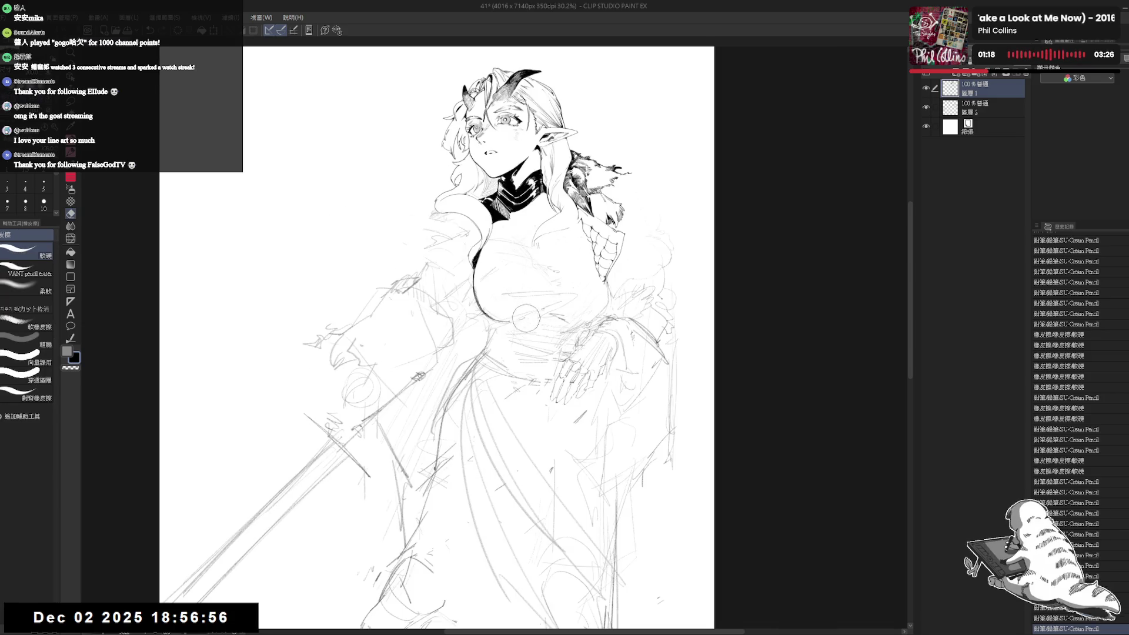
pyautogui.moveTo(518, 312)
pyautogui.mouseDown()
pyautogui.moveTo(506, 330)
pyautogui.moveTo(523, 305)
pyautogui.mouseUp()
pyautogui.press('p')
pyautogui.press('-')
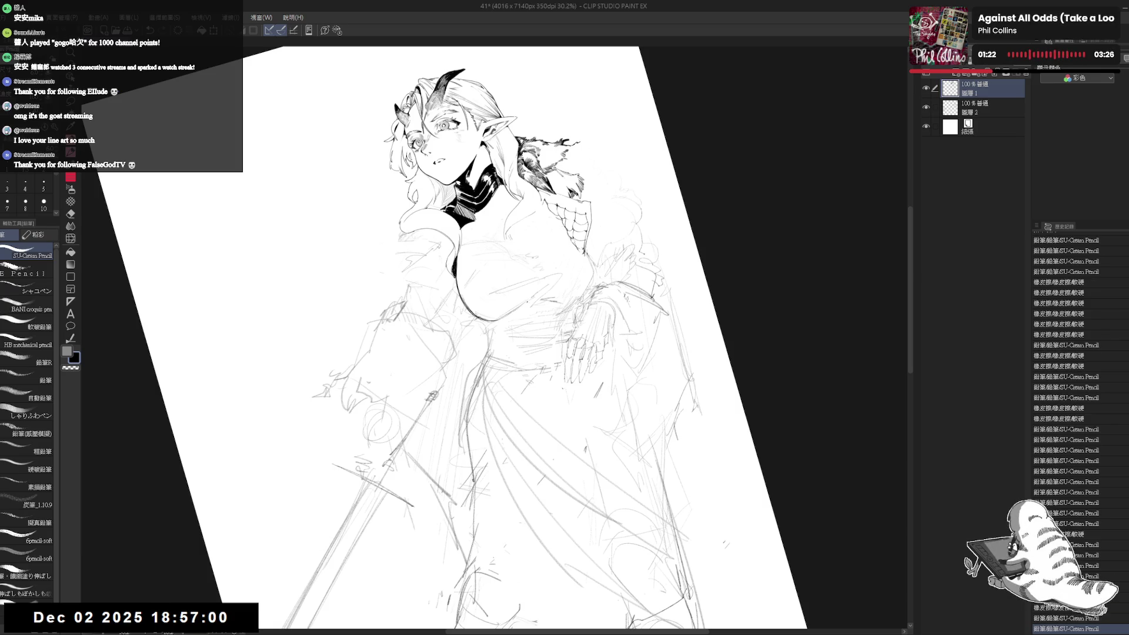
pyautogui.press('=')
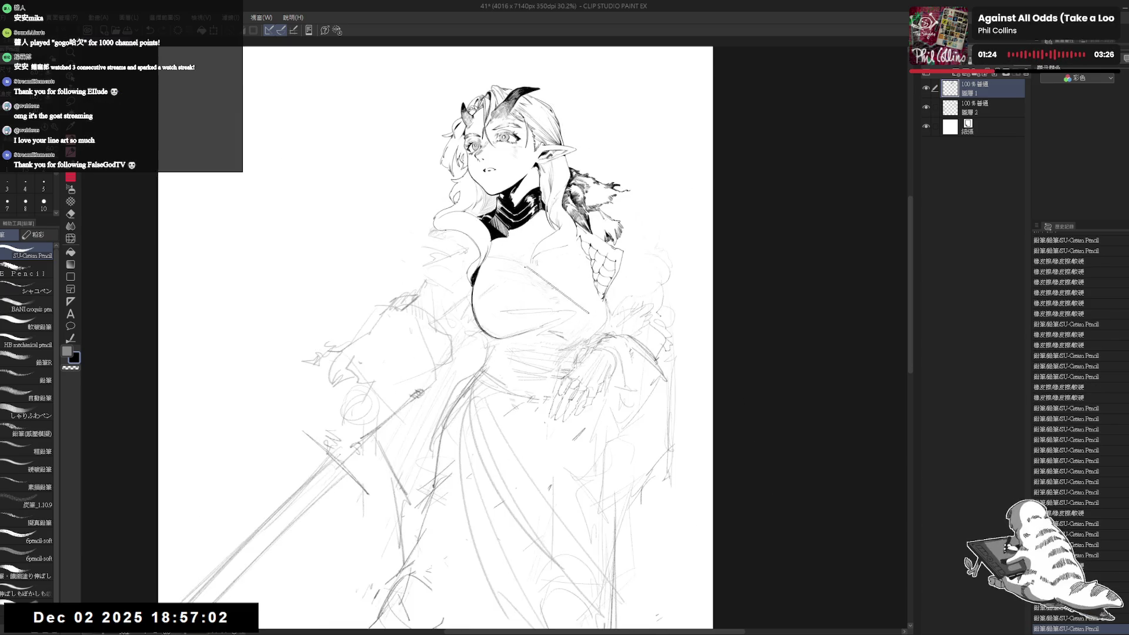
pyautogui.press('e')
pyautogui.moveTo(480, 299); pyautogui.dragTo(505, 292)
pyautogui.press('p')
# Erase the chest scribbles and redraw the chest outline with refining strokes.
pyautogui.press('-')
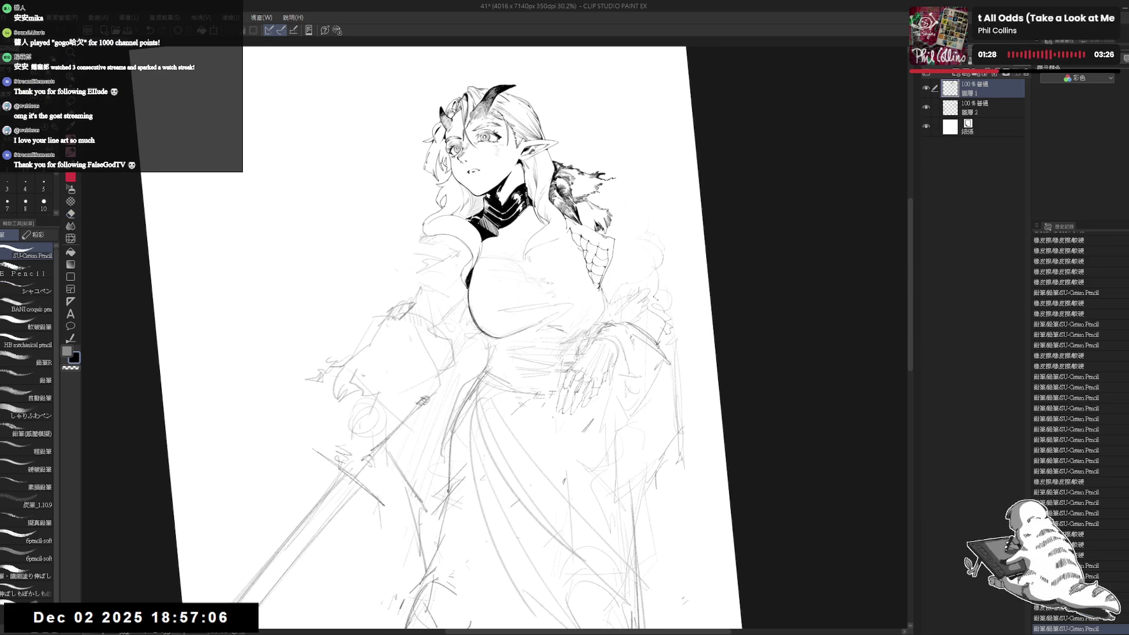
pyautogui.click(466, 323)
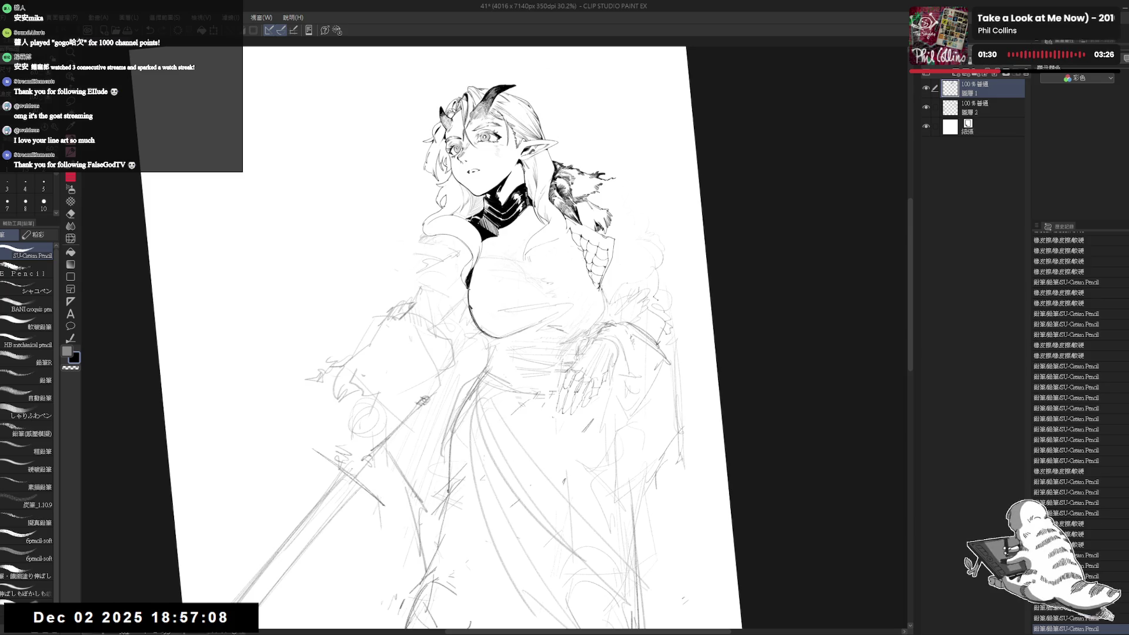
pyautogui.click(467, 322)
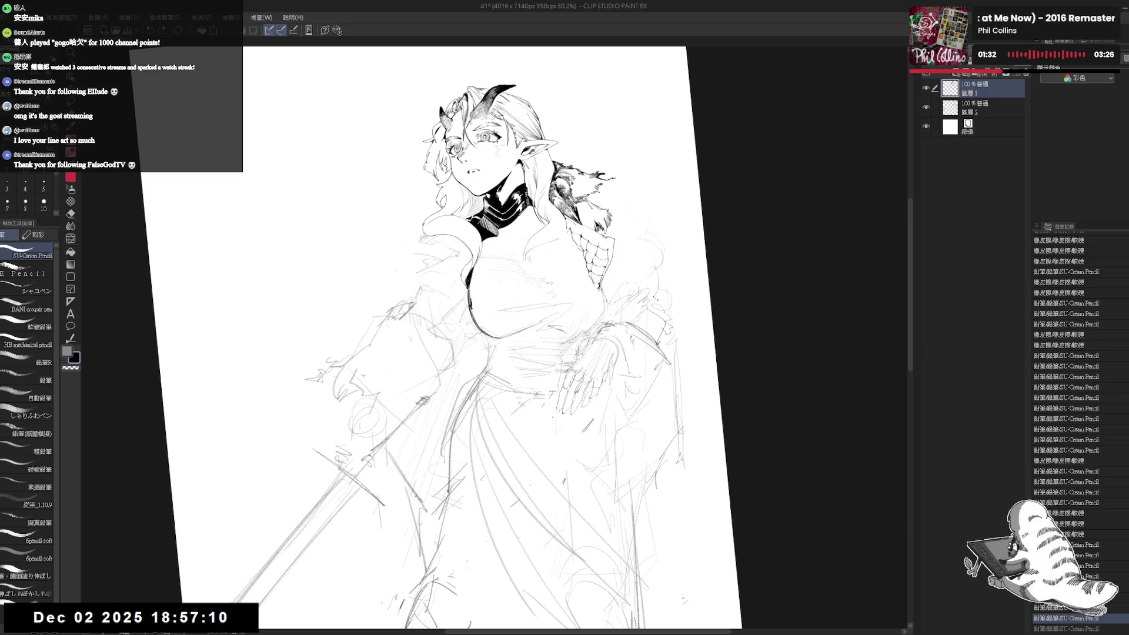
pyautogui.moveTo(467, 353); pyautogui.dragTo(480, 437)
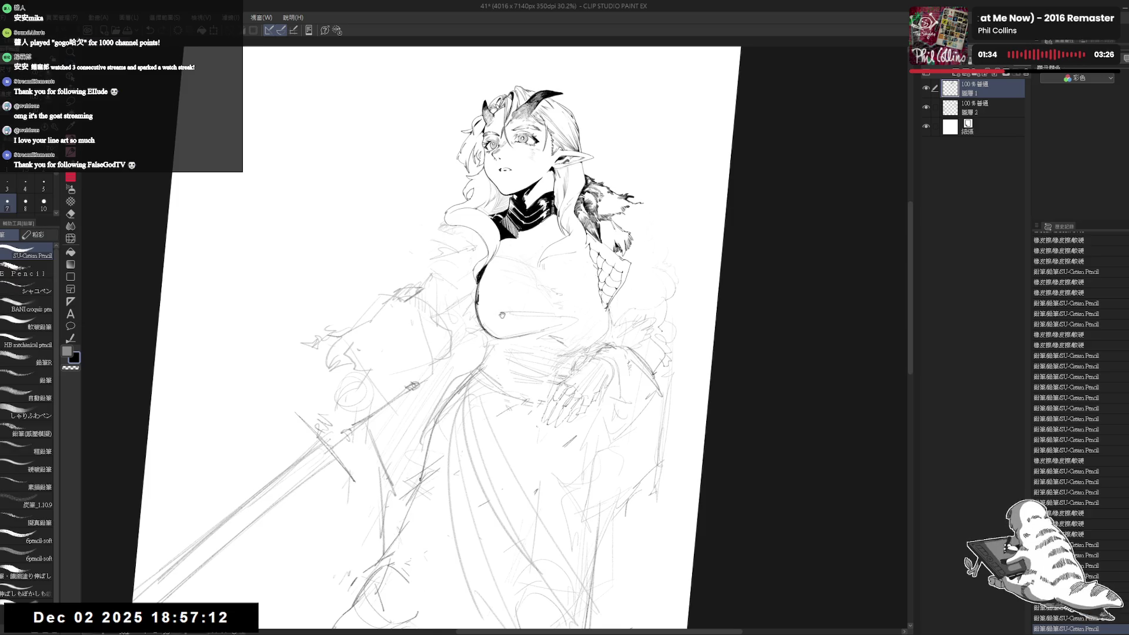
pyautogui.scroll(1, 509, 300)
pyautogui.moveTo(510, 300)
pyautogui.mouseDown()
pyautogui.moveTo(503, 310)
pyautogui.moveTo(517, 309)
pyautogui.moveTo(488, 326)
pyautogui.mouseUp()
pyautogui.moveTo(479, 315)
pyautogui.mouseDown()
pyautogui.moveTo(491, 329)
pyautogui.moveTo(483, 326)
pyautogui.mouseUp()
pyautogui.moveTo(474, 318); pyautogui.dragTo(485, 330)
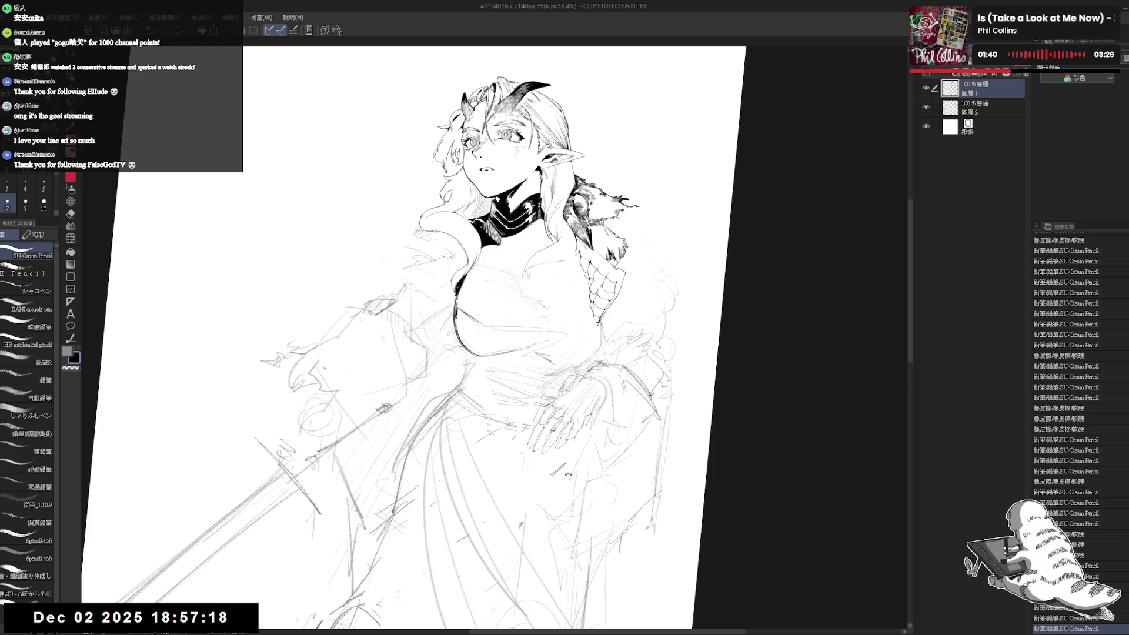
# Thicken the pencil, reinforce the chest line, and fill the bodice under the chest black.
pyautogui.press(']')
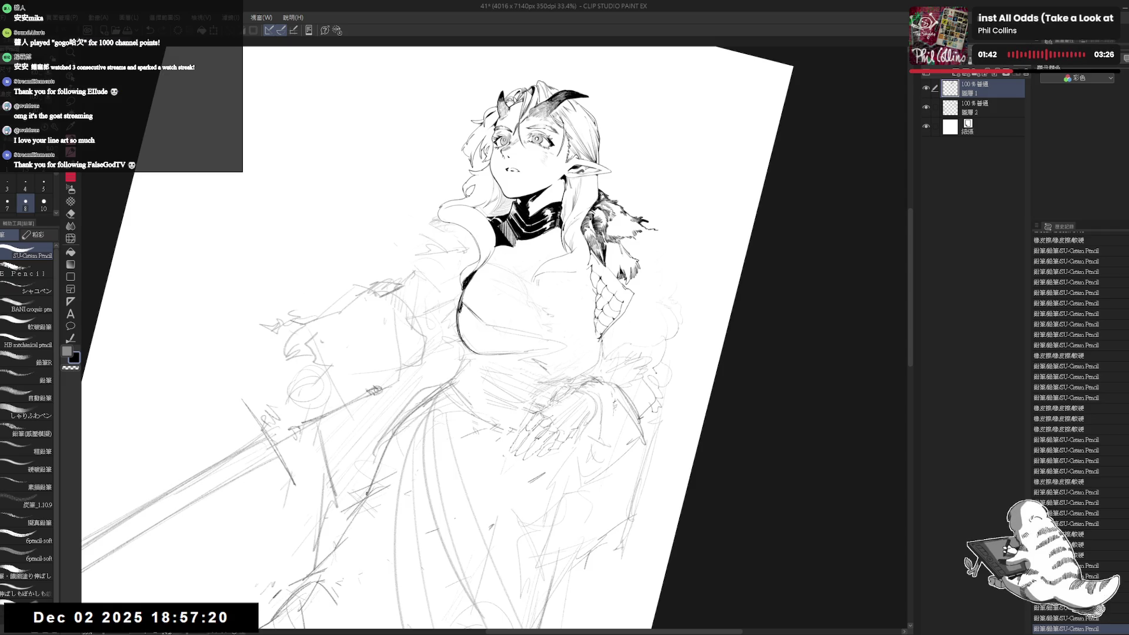
pyautogui.moveTo(471, 314); pyautogui.dragTo(482, 327)
pyautogui.moveTo(473, 318); pyautogui.dragTo(485, 329)
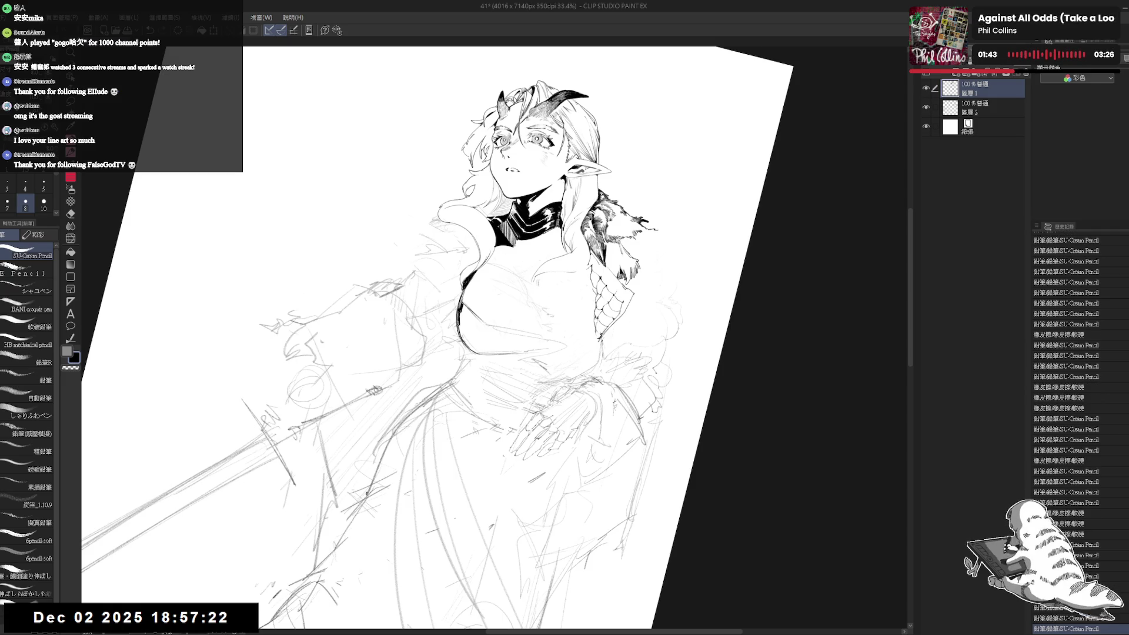
pyautogui.press('-')
pyautogui.press('-')
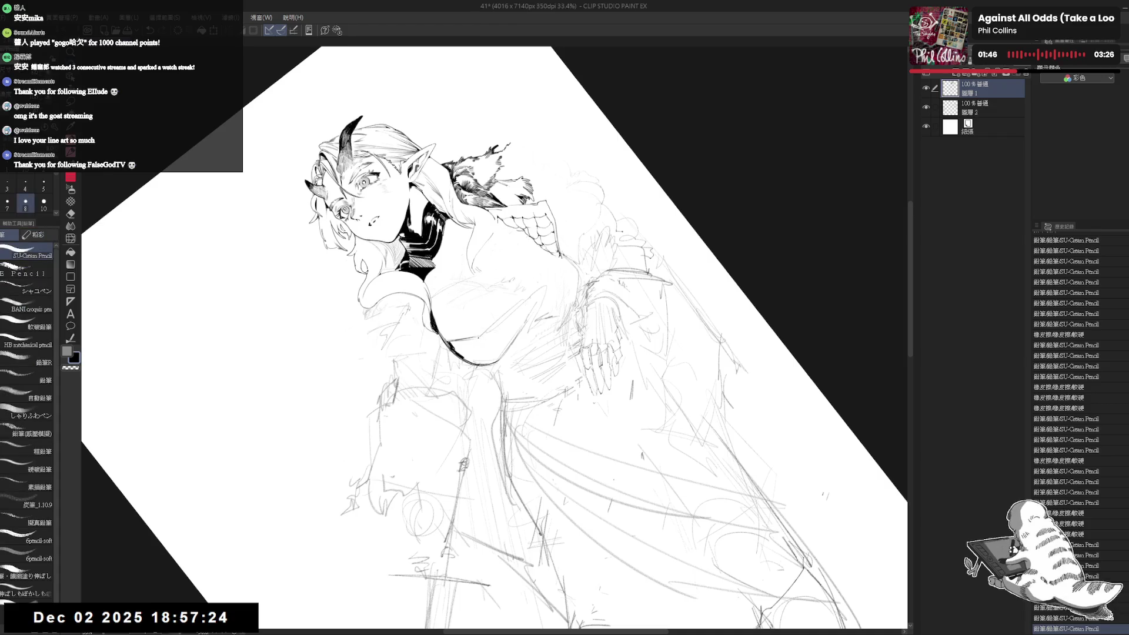
pyautogui.press('e')
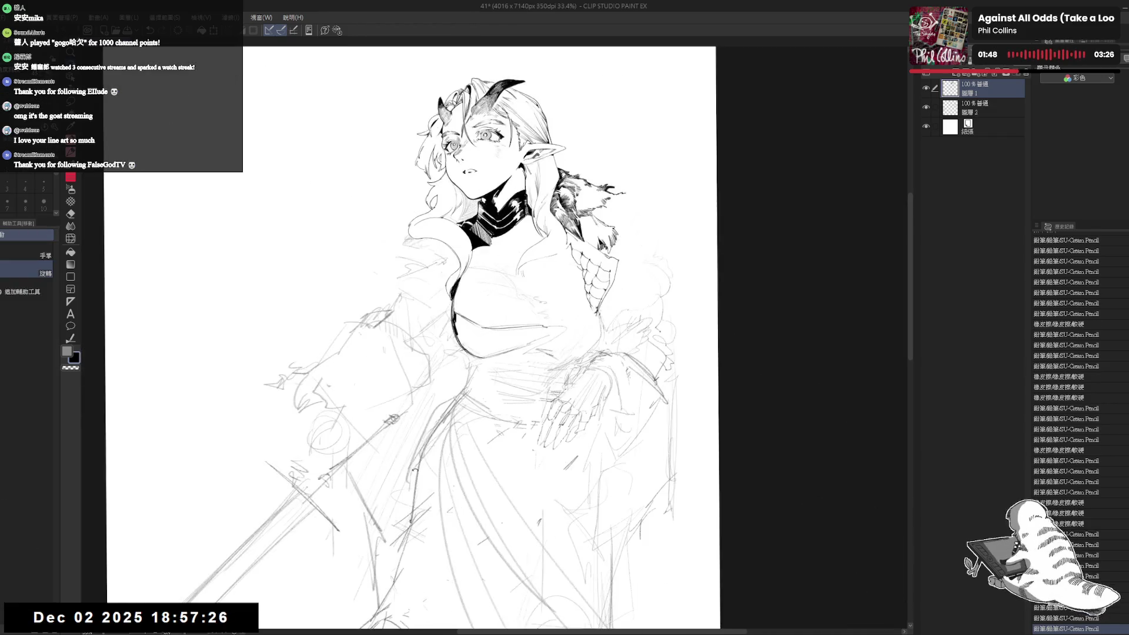
pyautogui.moveTo(529, 312)
pyautogui.mouseDown()
pyautogui.moveTo(482, 346)
pyautogui.moveTo(517, 317)
pyautogui.mouseUp()
pyautogui.press('p')
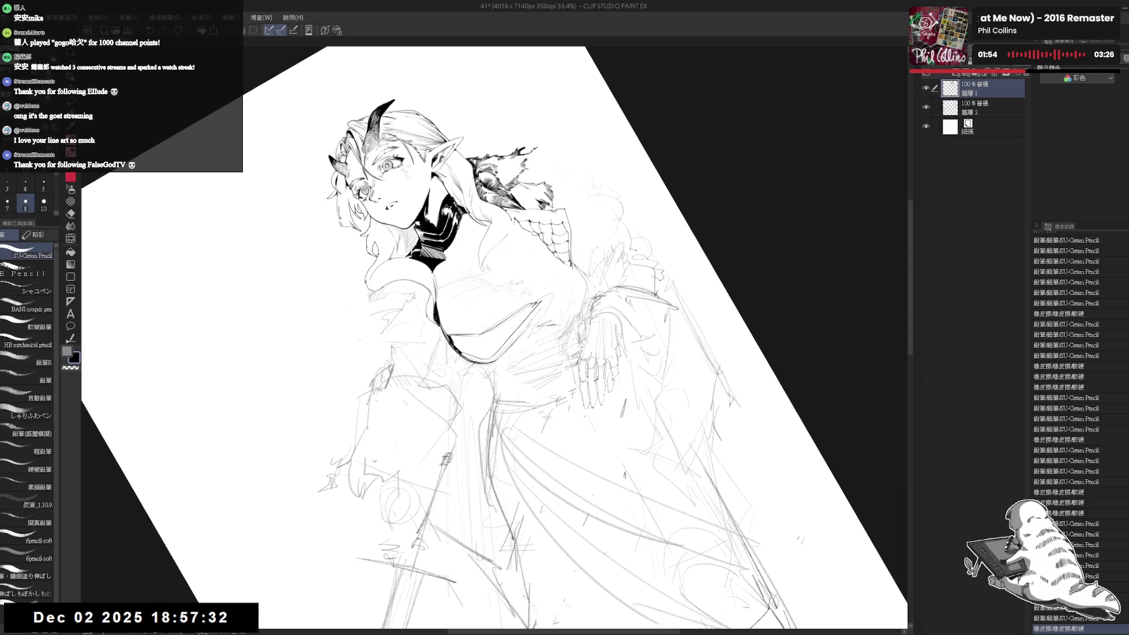
pyautogui.press('g')
pyautogui.click(473, 339)
# Fill the small white gap in the bodice and add a thicker pencil stroke over it.
pyautogui.click(477, 337)
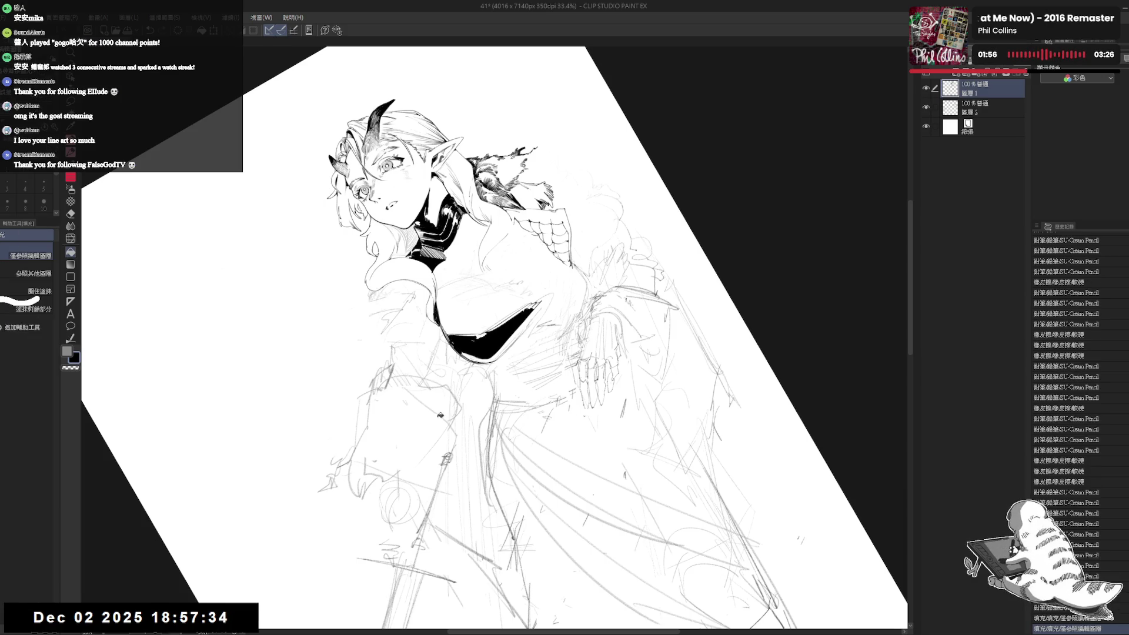
pyautogui.press('p')
pyautogui.press('-')
pyautogui.press('-')
pyautogui.press(']')
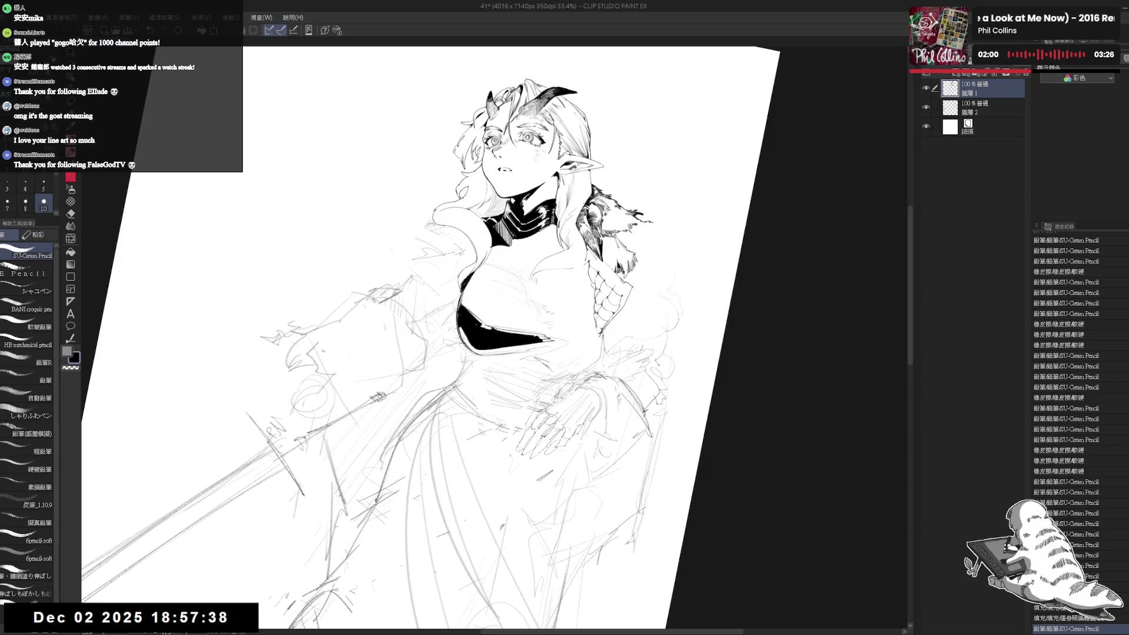
pyautogui.moveTo(470, 335); pyautogui.dragTo(491, 333)
pyautogui.press('e')
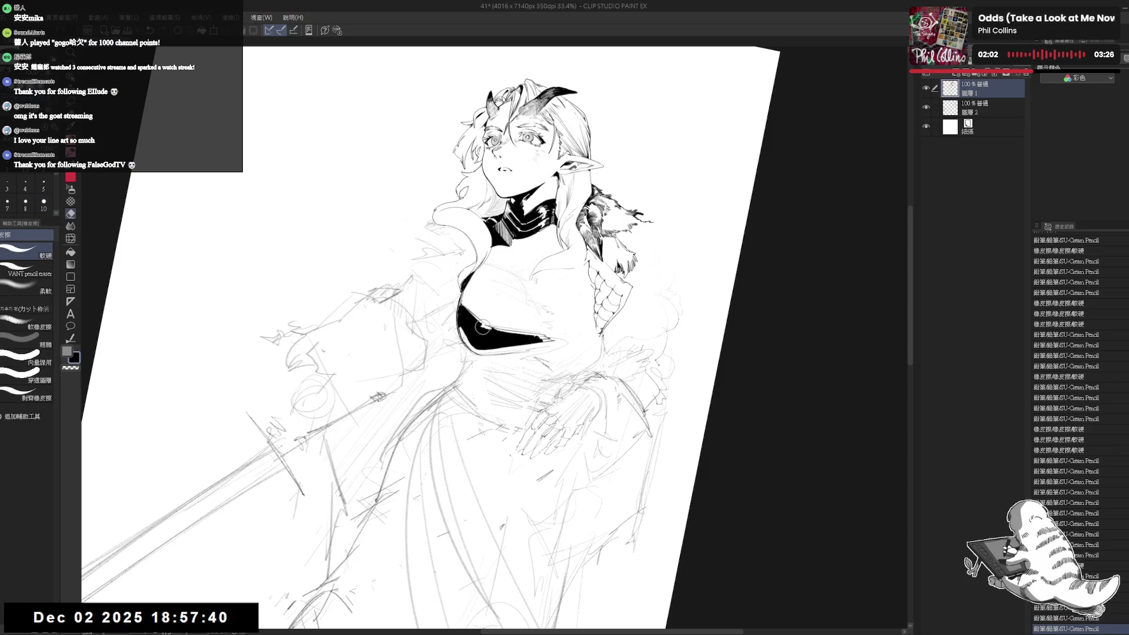
pyautogui.press('p')
# With the view tilted, darken and extend the black along the bodice edge.
pyautogui.press('-')
pyautogui.press('-')
pyautogui.press('-')
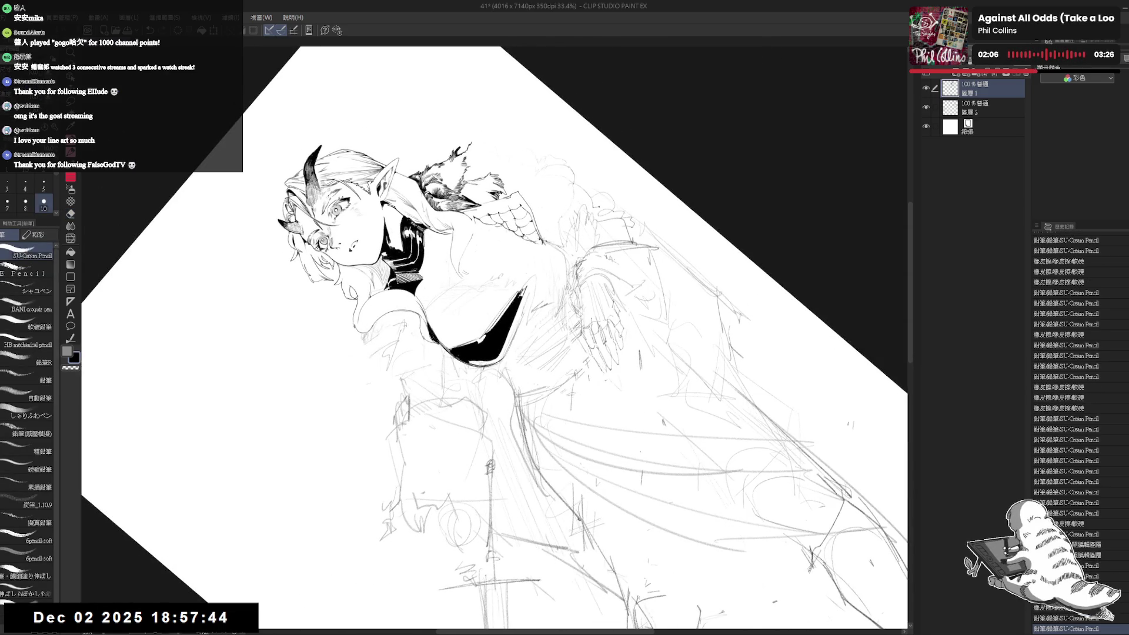
pyautogui.moveTo(518, 289)
pyautogui.mouseDown()
pyautogui.moveTo(525, 301)
pyautogui.moveTo(534, 277)
pyautogui.mouseUp()
pyautogui.moveTo(528, 287); pyautogui.dragTo(535, 278)
pyautogui.press('@')
pyautogui.press('e')
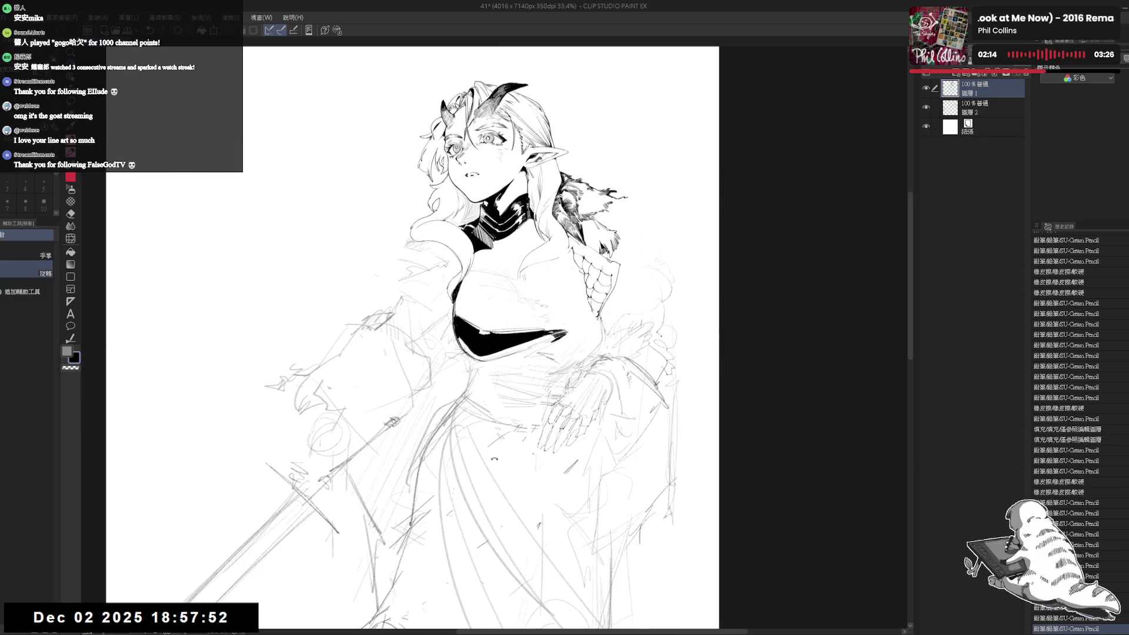
pyautogui.press('p')
pyautogui.press('-')
pyautogui.press('e')
pyautogui.press('p')
pyautogui.press('-')
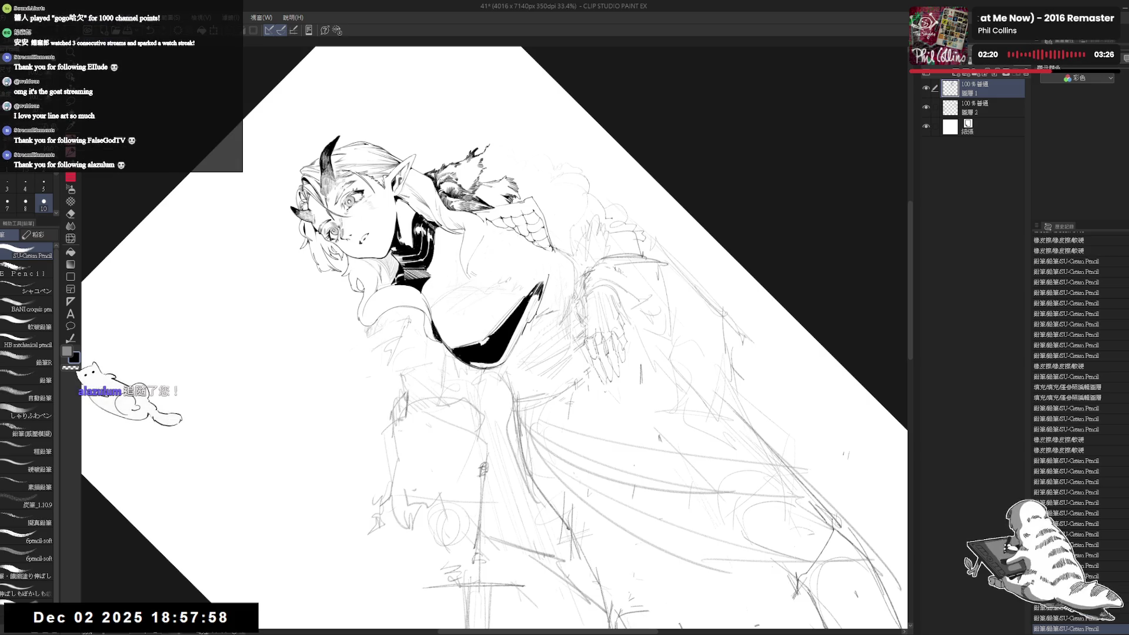
pyautogui.press('@')
pyautogui.press('e')
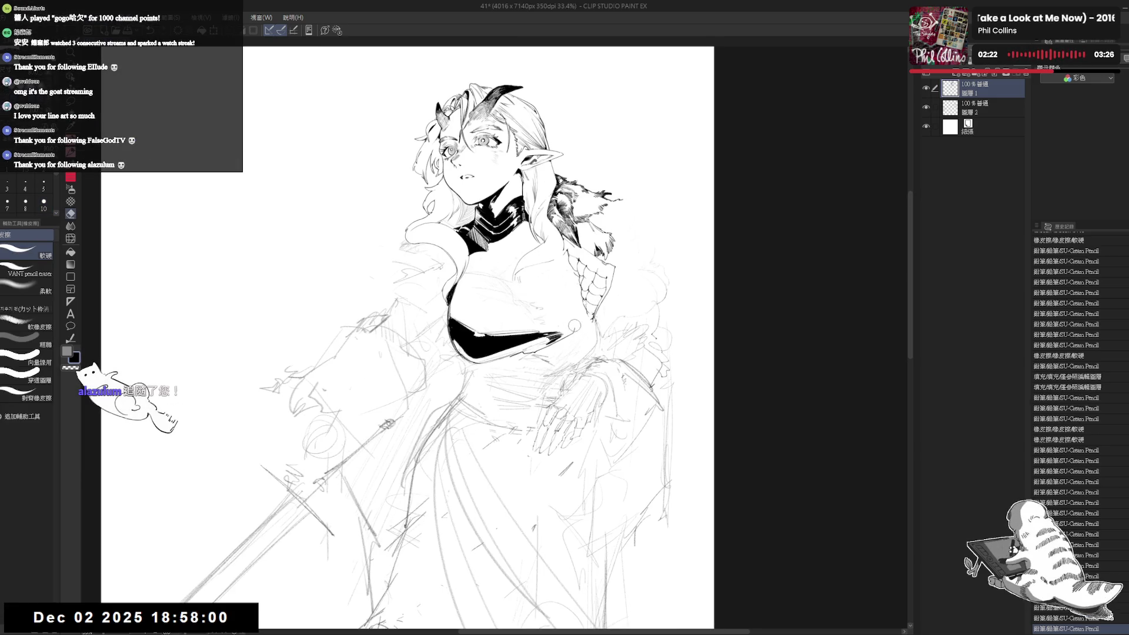
pyautogui.press('p')
# Reshape the pointed tip of the black bodice and add fine strokes on the chest.
pyautogui.press('e')
pyautogui.moveTo(577, 331)
pyautogui.mouseDown()
pyautogui.moveTo(562, 339)
pyautogui.moveTo(569, 332)
pyautogui.mouseUp()
pyautogui.press('p')
pyautogui.moveTo(559, 337); pyautogui.dragTo(568, 333)
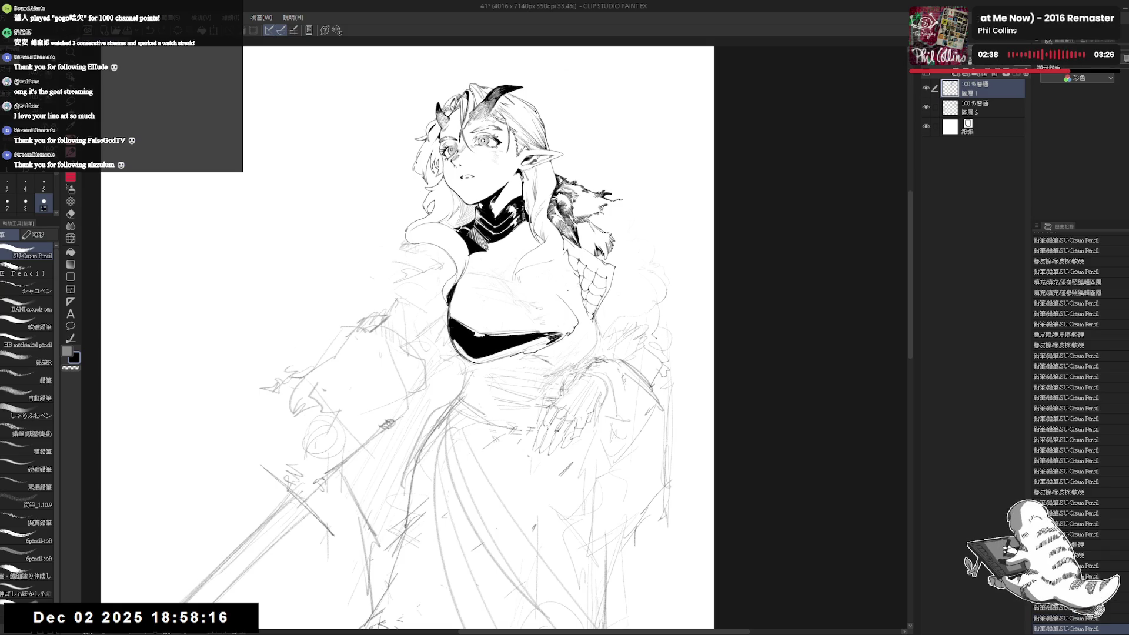
pyautogui.moveTo(547, 294); pyautogui.dragTo(558, 299)
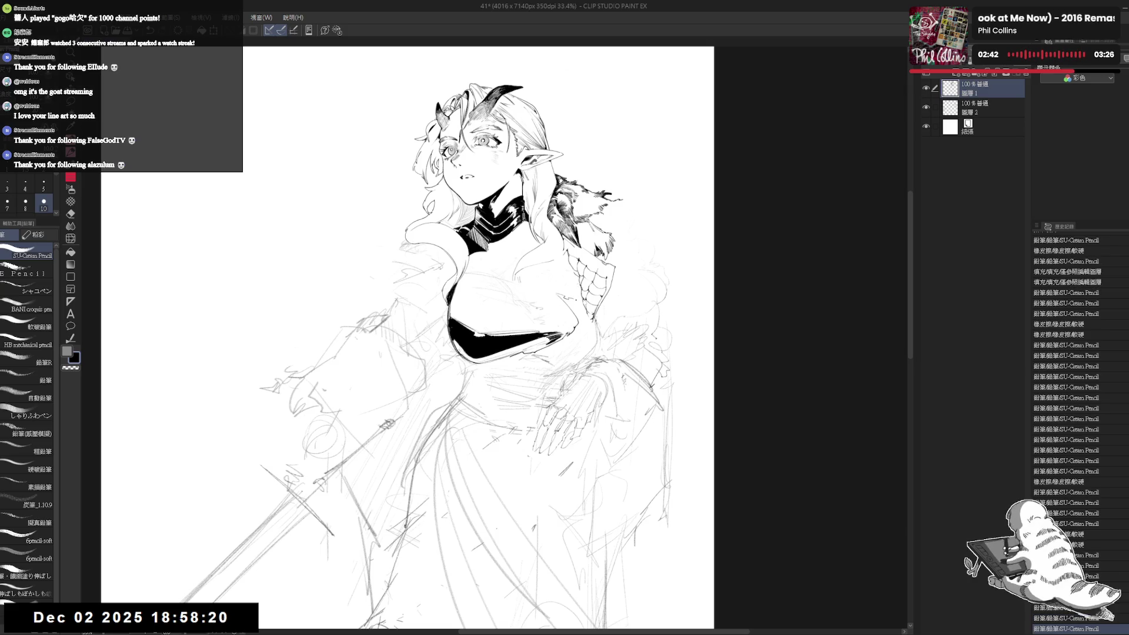
pyautogui.moveTo(647, 246); pyautogui.dragTo(656, 259)
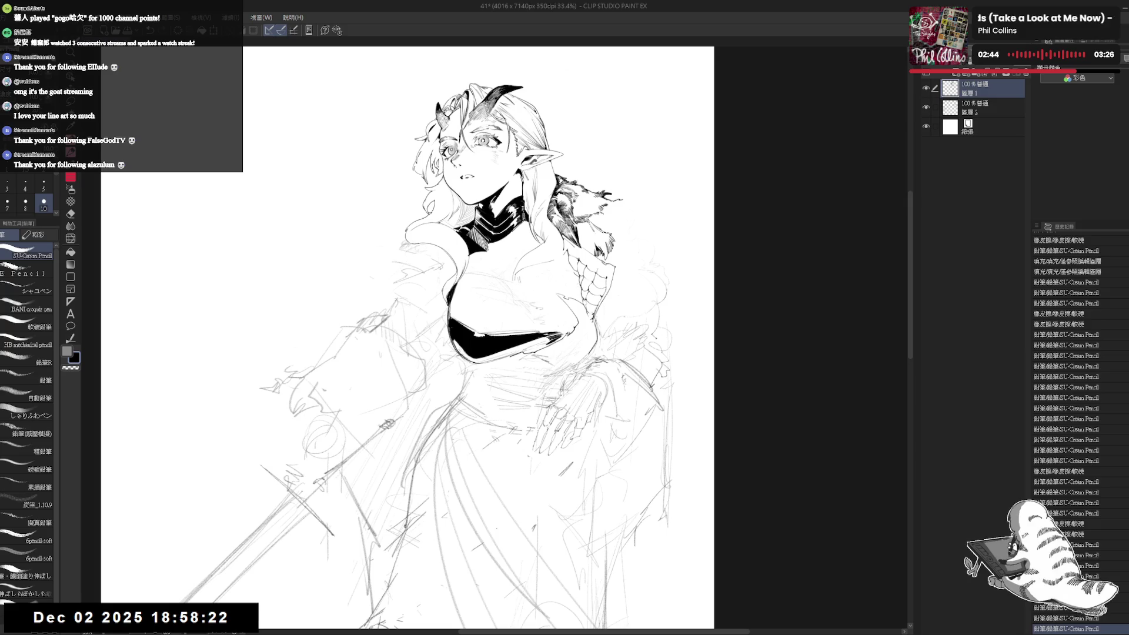
# Erase a stray stroke beside the bodice and ink strokes along its edge.
pyautogui.press('-')
pyautogui.press('e')
pyautogui.moveTo(572, 339); pyautogui.dragTo(592, 300)
pyautogui.press('p')
pyautogui.moveTo(550, 338); pyautogui.dragTo(562, 346)
pyautogui.press('e')
pyautogui.press('p')
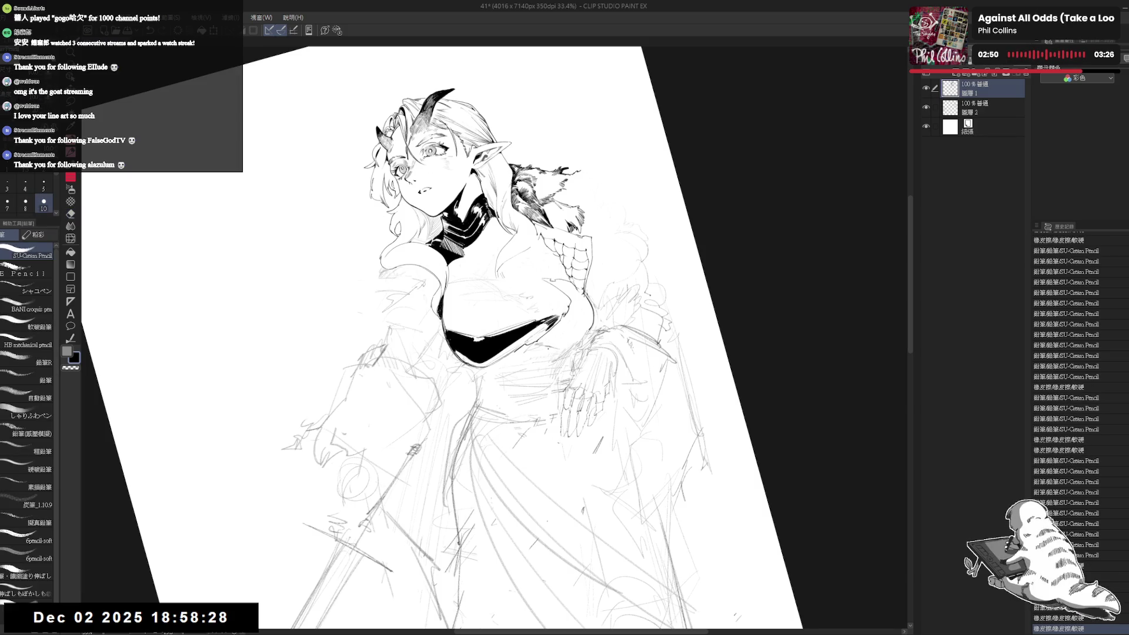
# Fill the right side of the bodice black, including remaining gaps and a lasso-selected chest area.
pyautogui.press('g')
pyautogui.click(564, 300)
pyautogui.click(582, 309)
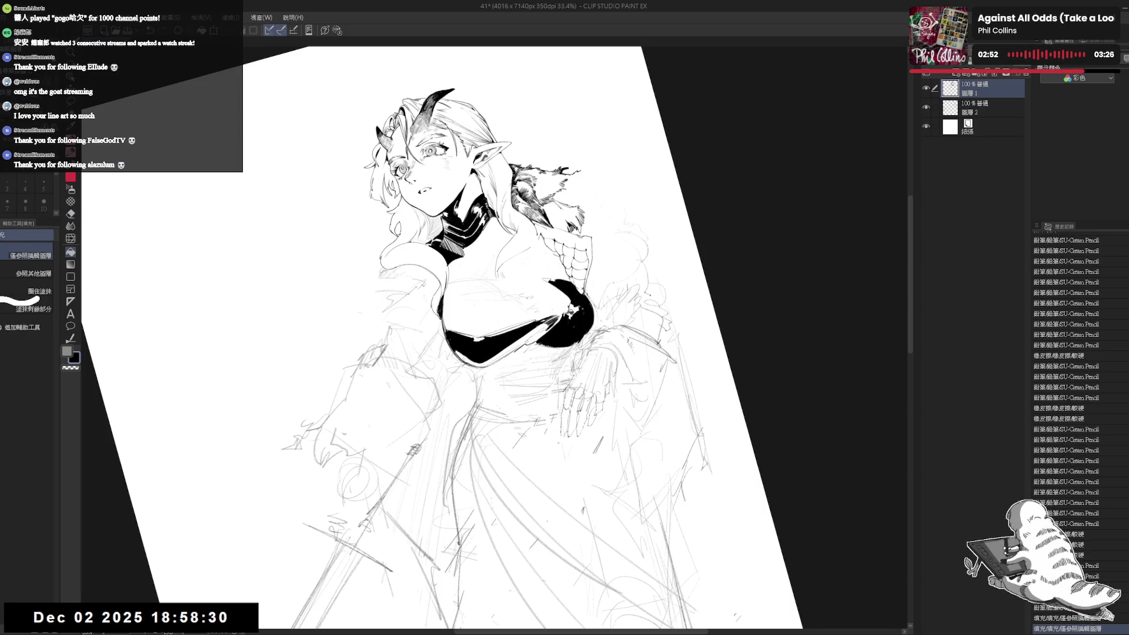
pyautogui.click(572, 309)
pyautogui.click(576, 309)
pyautogui.press('p')
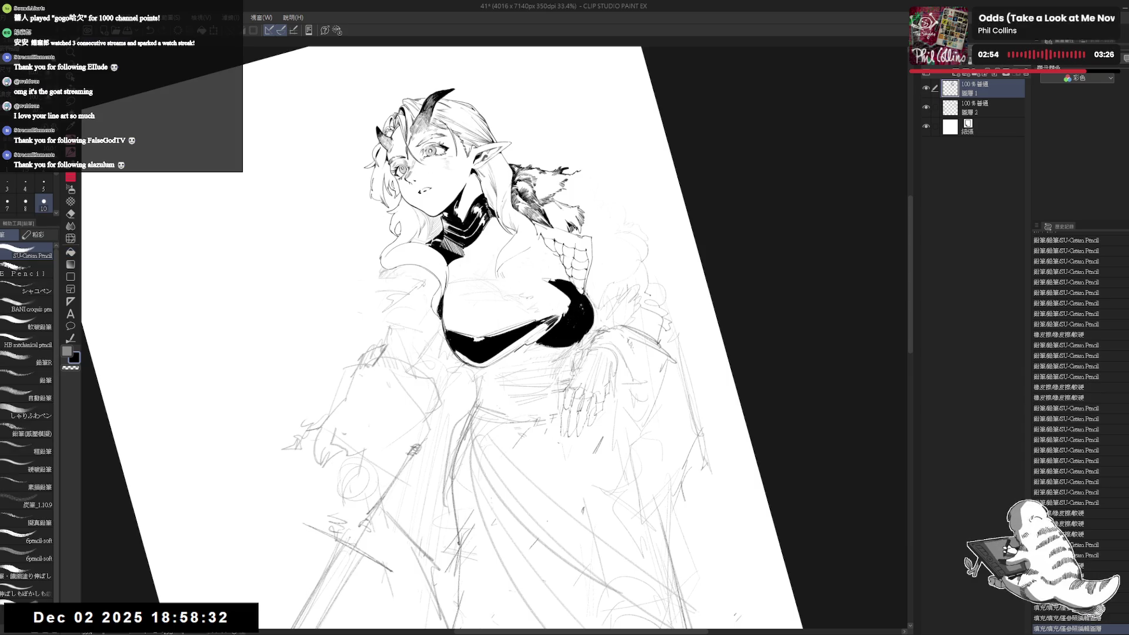
pyautogui.moveTo(573, 310)
pyautogui.mouseDown()
pyautogui.moveTo(579, 303)
pyautogui.moveTo(566, 335)
pyautogui.moveTo(574, 298)
pyautogui.mouseUp()
pyautogui.press('m')
pyautogui.hotkey('alt', 'BackSpace')
pyautogui.hotkey('ctrl', 'd')
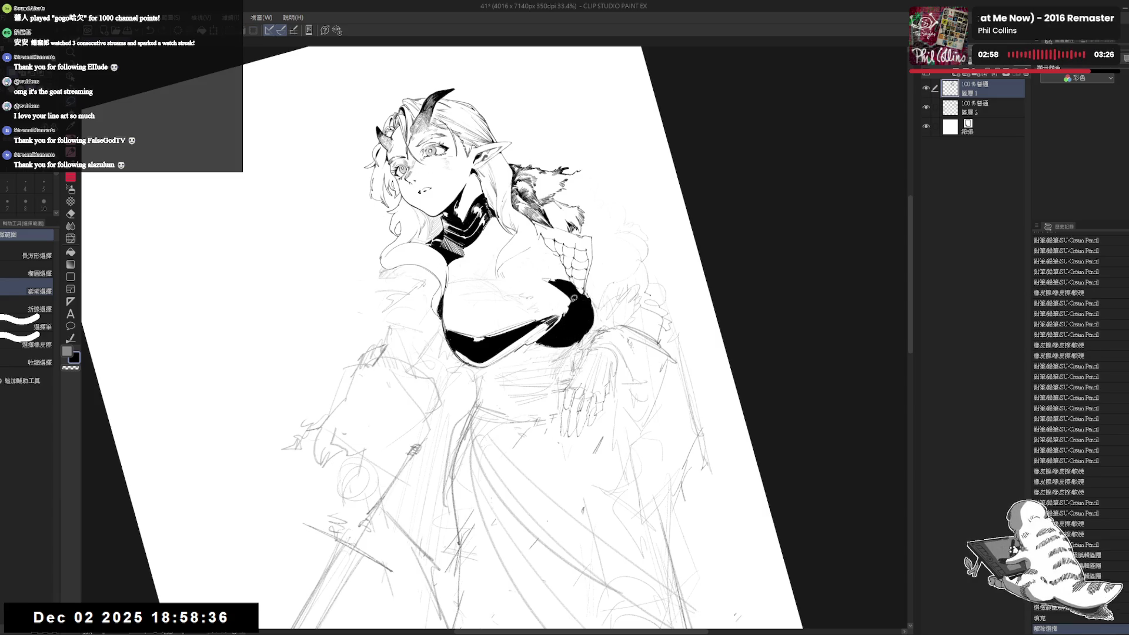
# Rotate the canvas view to review the bodice, then reset it upright.
pyautogui.press('e')
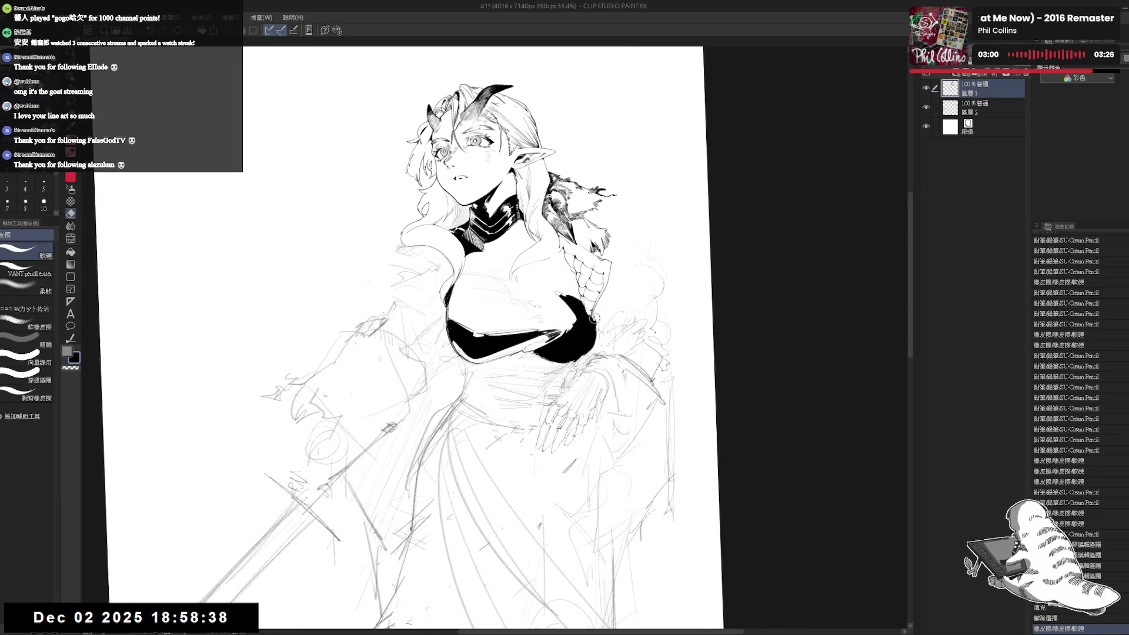
pyautogui.press('r')
pyautogui.moveTo(596, 320)
pyautogui.mouseDown()
pyautogui.moveTo(568, 395)
pyautogui.moveTo(594, 324)
pyautogui.moveTo(611, 353)
pyautogui.mouseUp()
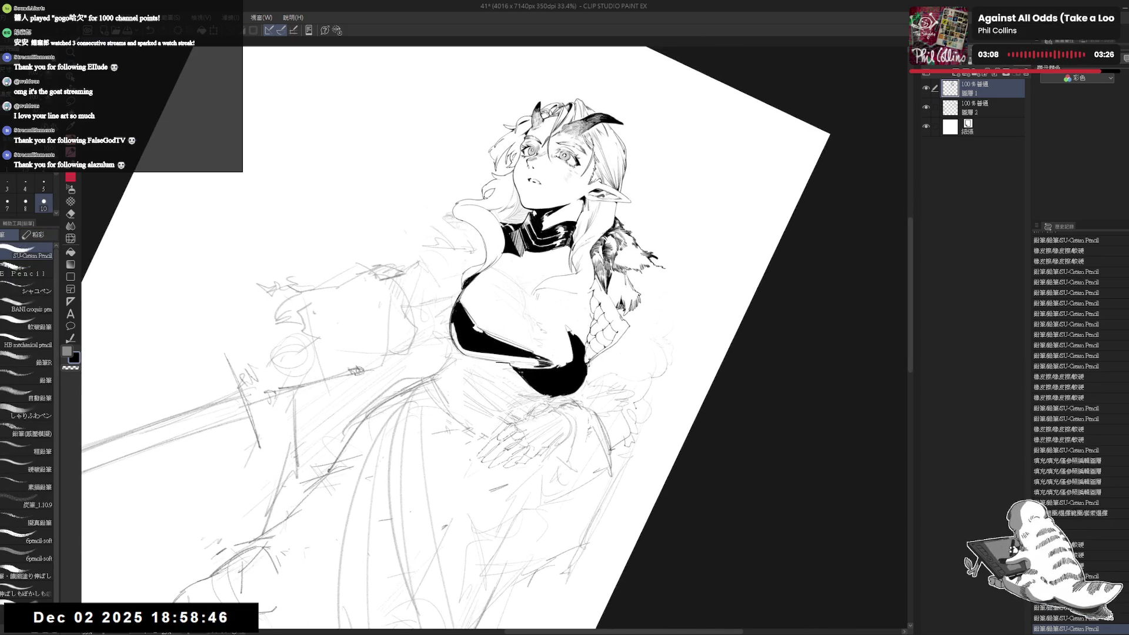
pyautogui.moveTo(612, 353)
pyautogui.mouseDown()
pyautogui.moveTo(588, 317)
pyautogui.moveTo(597, 332)
pyautogui.moveTo(534, 325)
pyautogui.mouseUp()
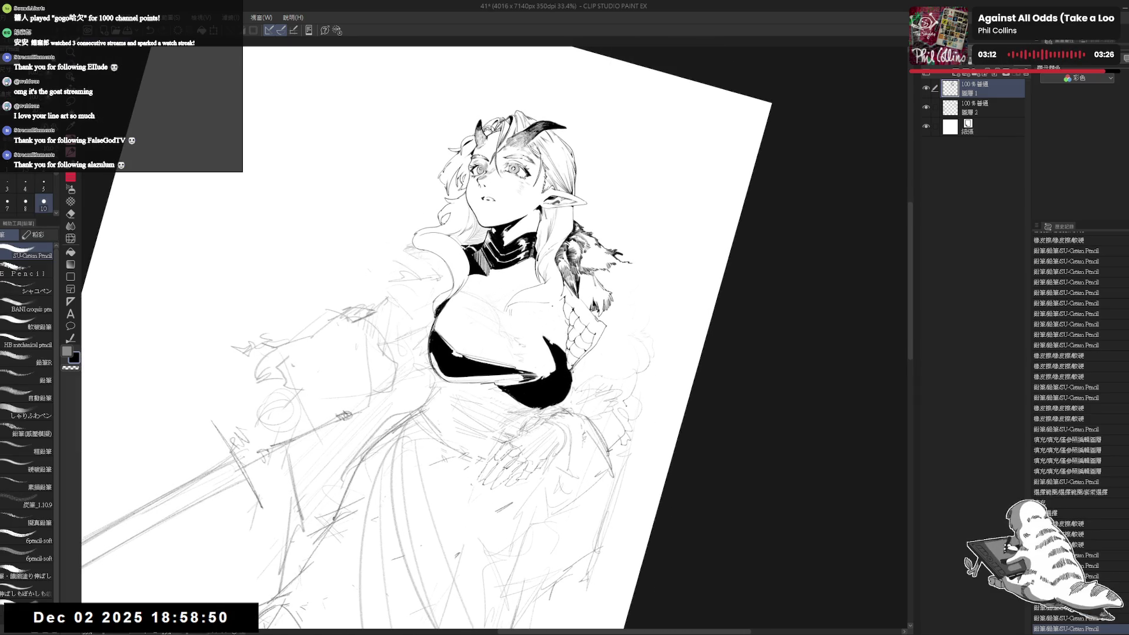
pyautogui.hotkey('ctrl', '@')
pyautogui.scroll(2, 470, 341)
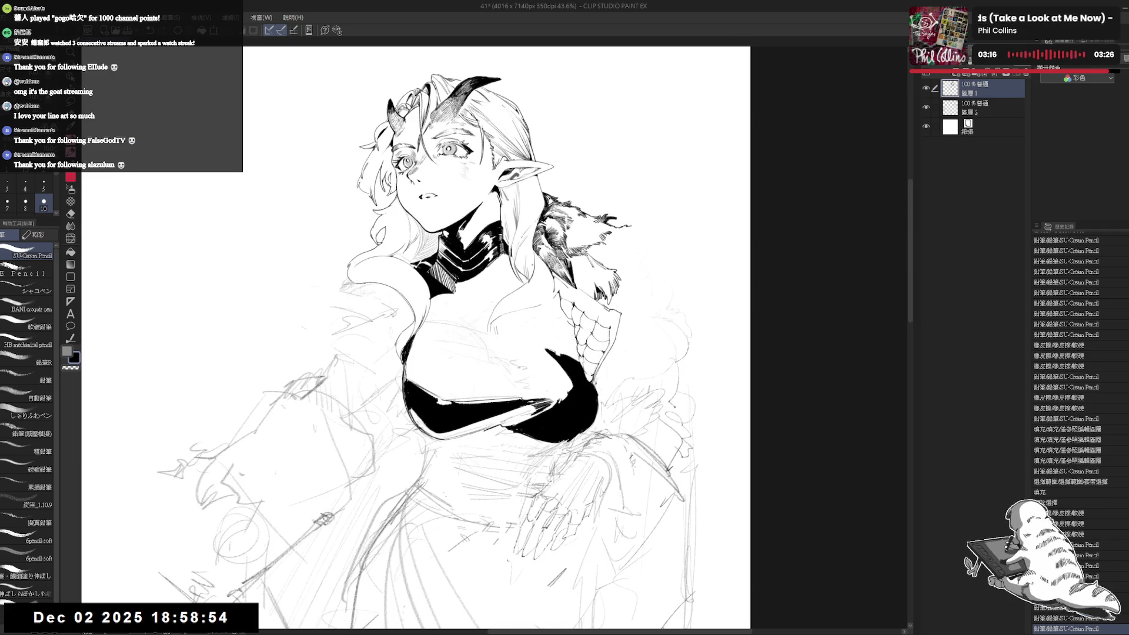
# Ink three strokes on the figure beside the bodice in a slightly tilted view.
pyautogui.moveTo(517, 277); pyautogui.dragTo(539, 289)
pyautogui.press('e')
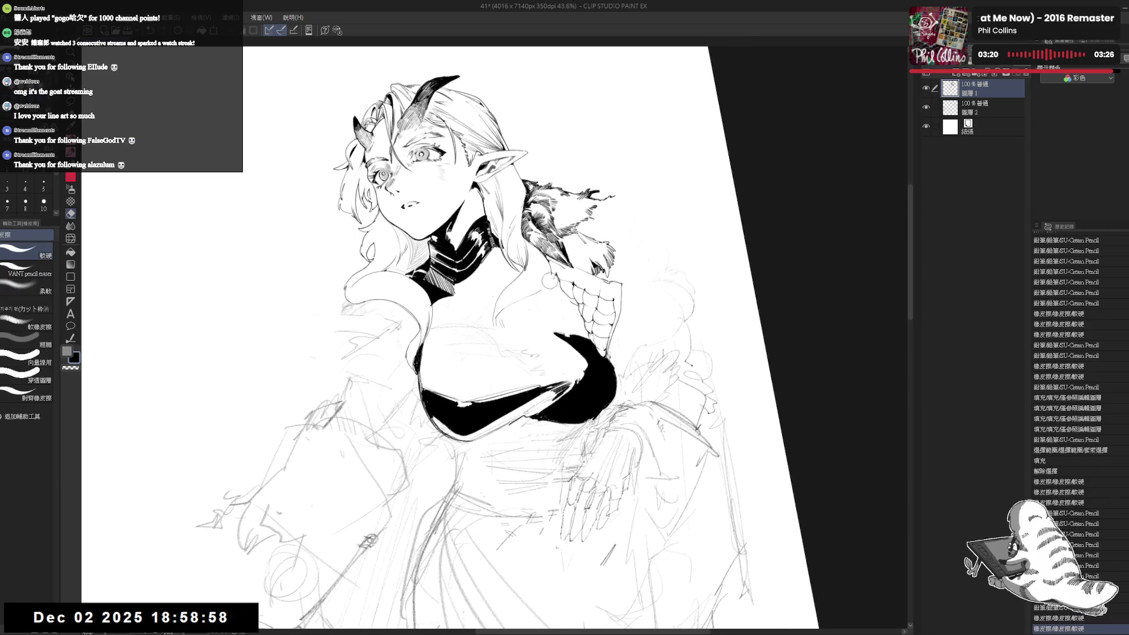
pyautogui.press('r')
pyautogui.press('p')
pyautogui.moveTo(546, 258); pyautogui.dragTo(538, 297)
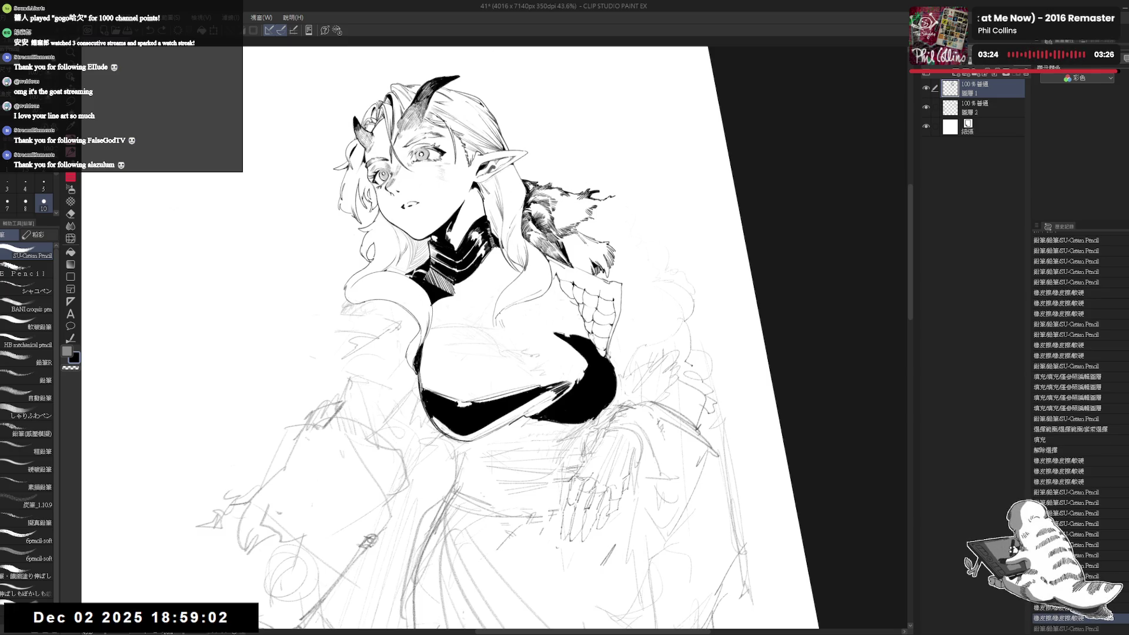
pyautogui.moveTo(502, 294); pyautogui.dragTo(498, 329)
pyautogui.press('e')
pyautogui.press('p')
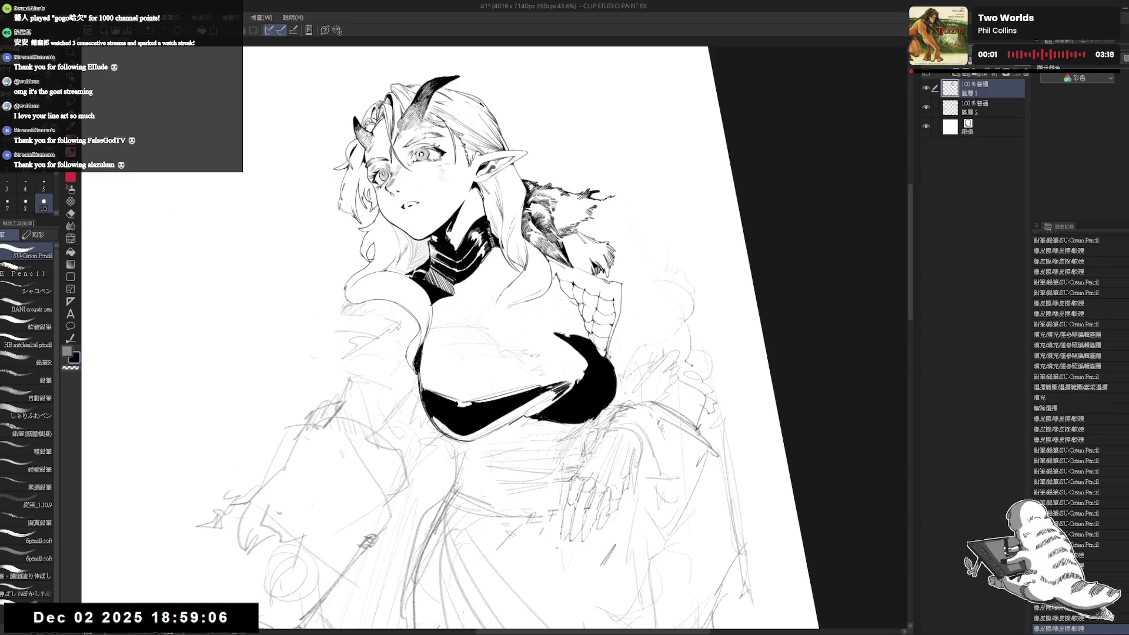
pyautogui.moveTo(507, 287)
pyautogui.mouseDown()
pyautogui.moveTo(490, 327)
pyautogui.moveTo(510, 328)
pyautogui.mouseUp()
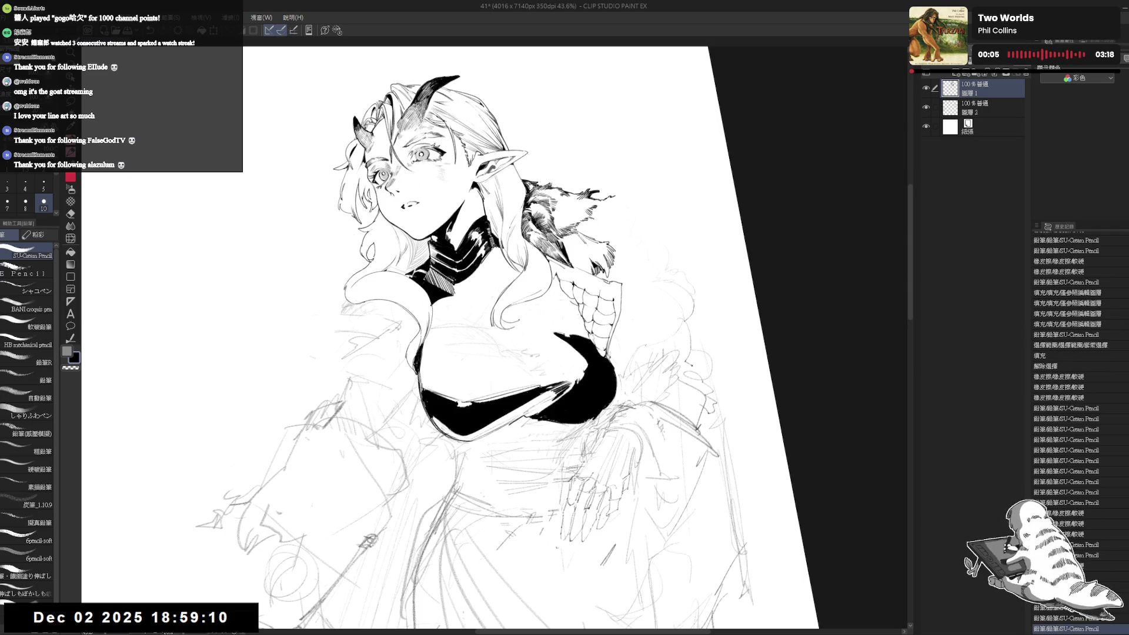
# Darken the small strokes under the hair next to the bodice.
pyautogui.hotkey('ctrl', '-')
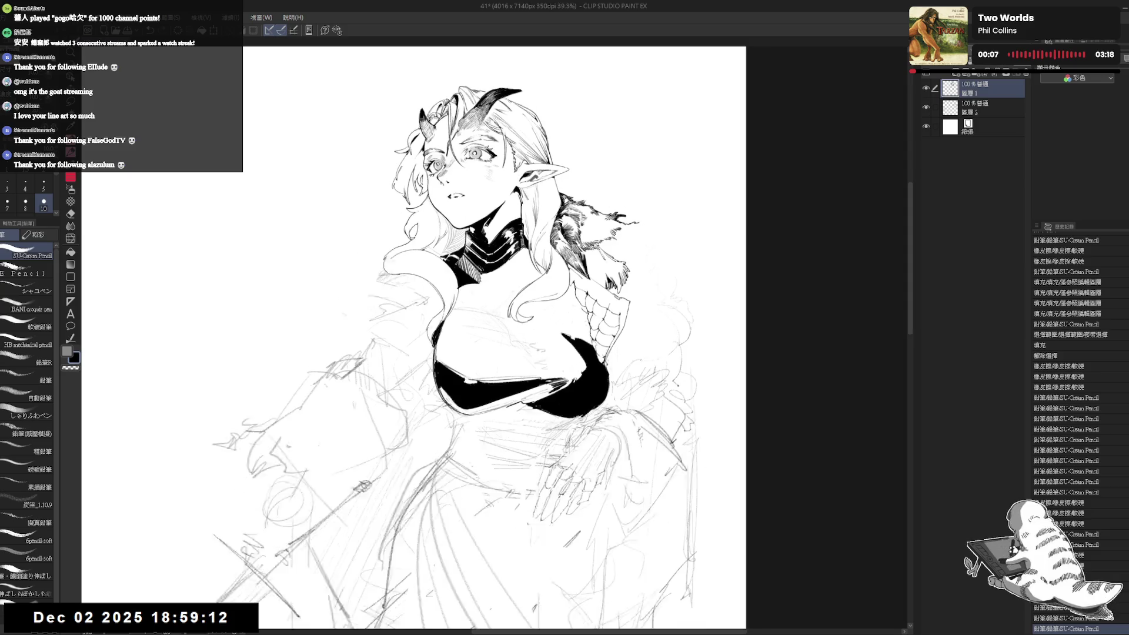
pyautogui.hotkey('ctrl', '-')
pyautogui.scroll(1, 594, 280)
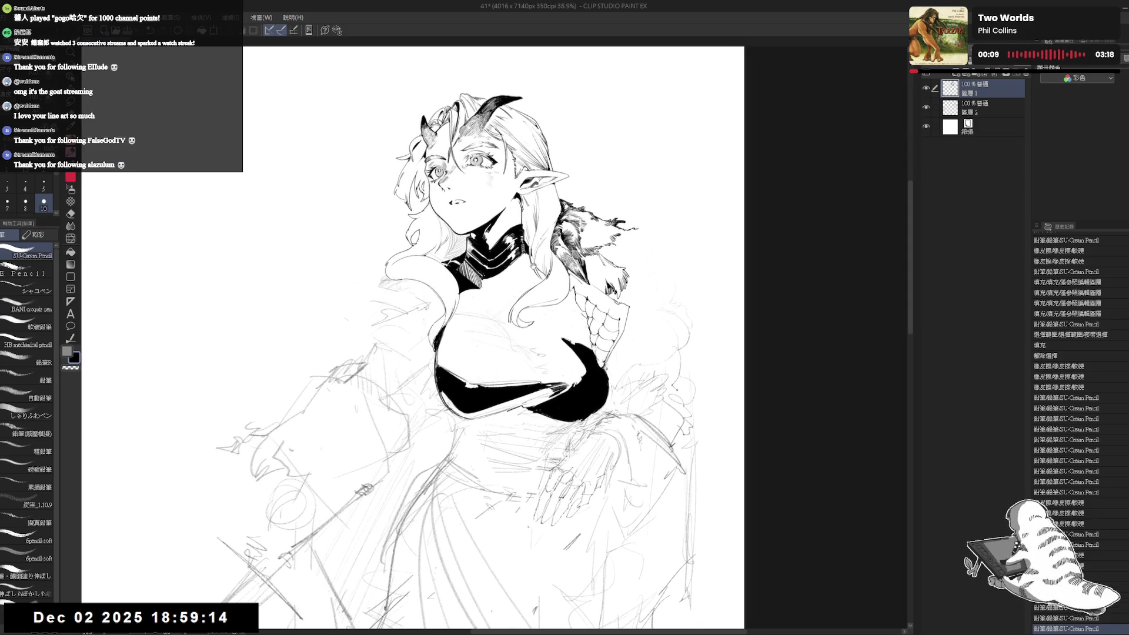
pyautogui.moveTo(414, 195); pyautogui.dragTo(410, 202)
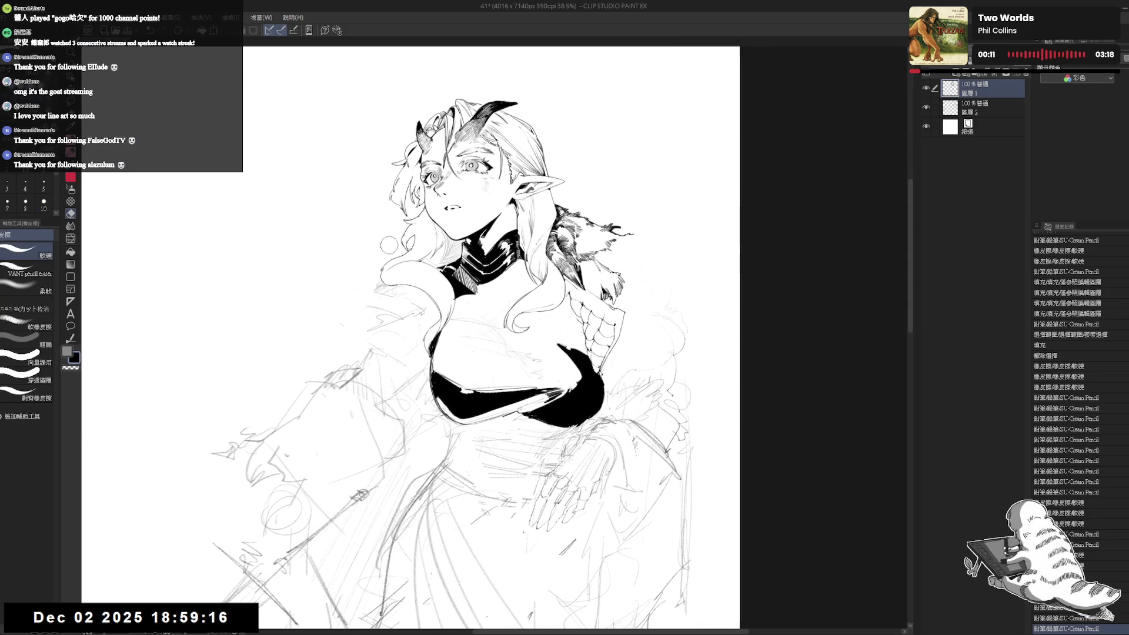
pyautogui.scroll(3, 490, 373)
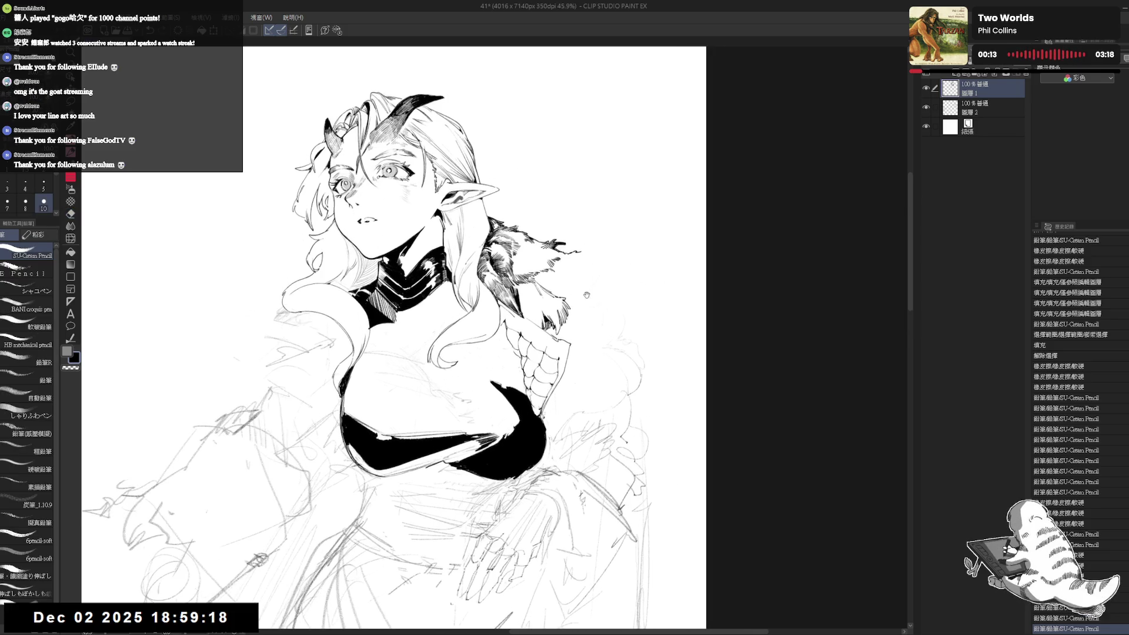
pyautogui.press('e')
pyautogui.press('^')
pyautogui.press('p')
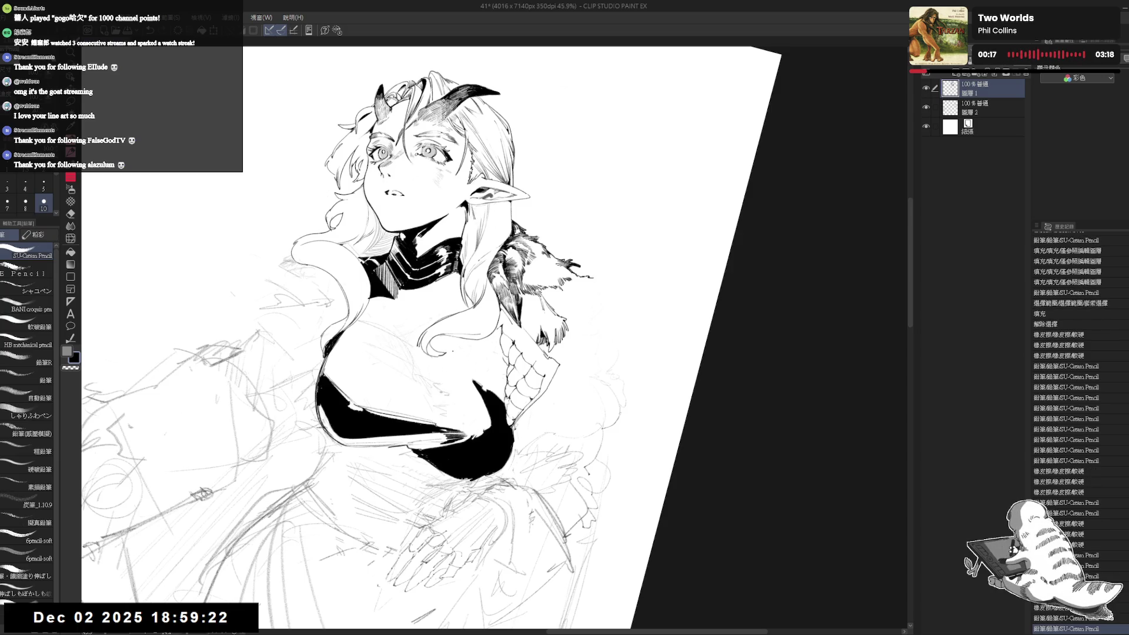
pyautogui.moveTo(460, 350); pyautogui.dragTo(503, 394)
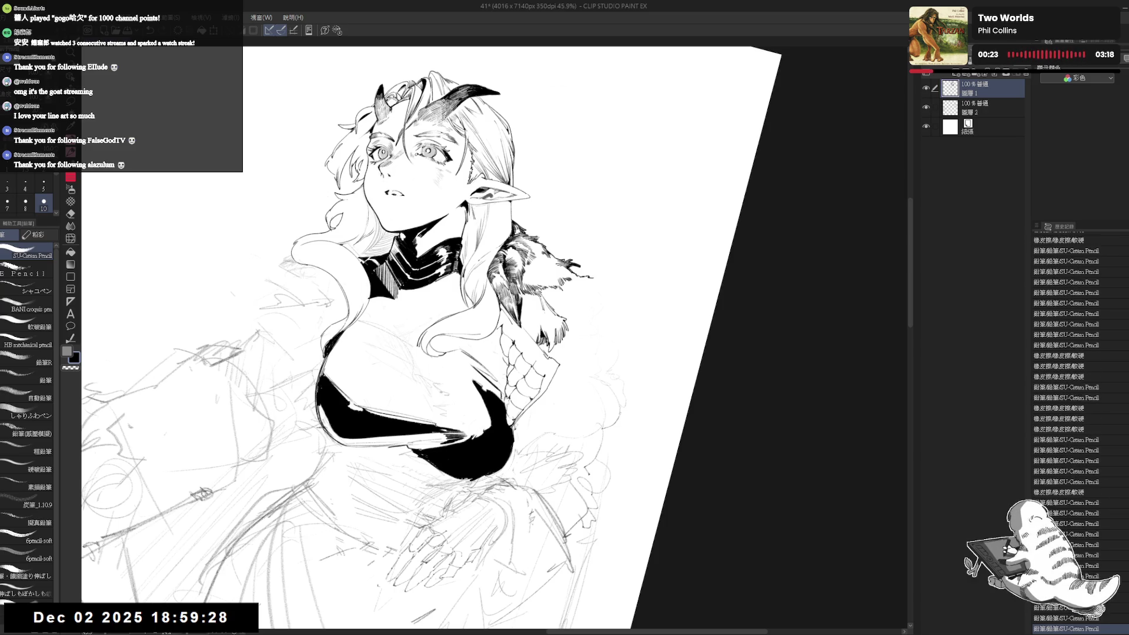
pyautogui.moveTo(474, 365); pyautogui.dragTo(498, 383)
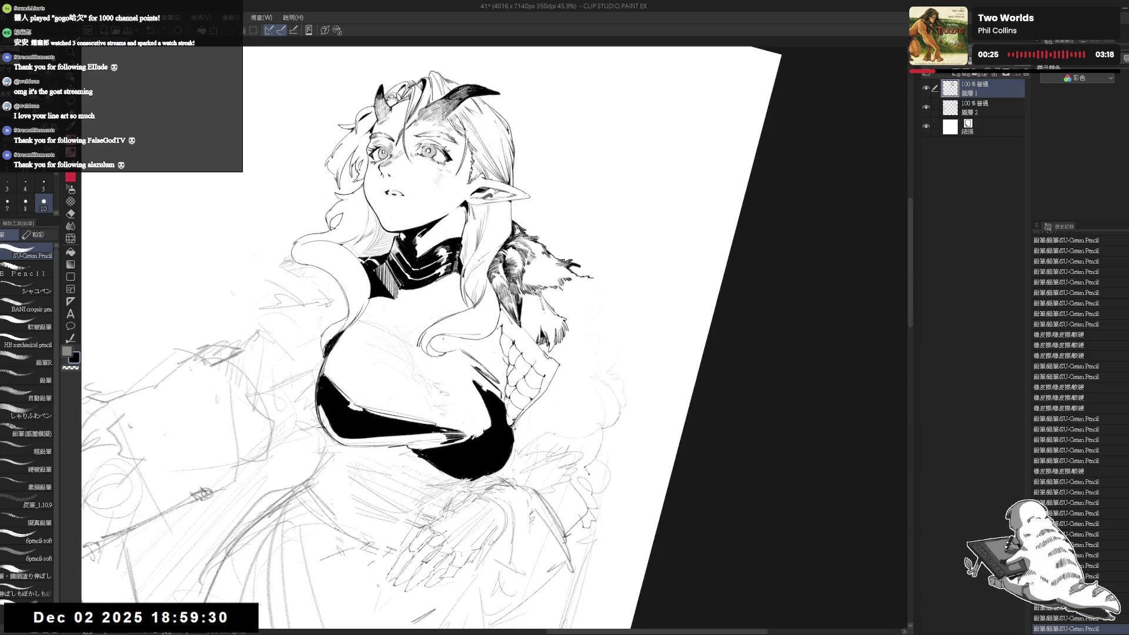
# Fill the small gaps under the hair black and touch up the line beside the bodice.
pyautogui.press('g')
pyautogui.click(488, 355)
pyautogui.click(449, 344)
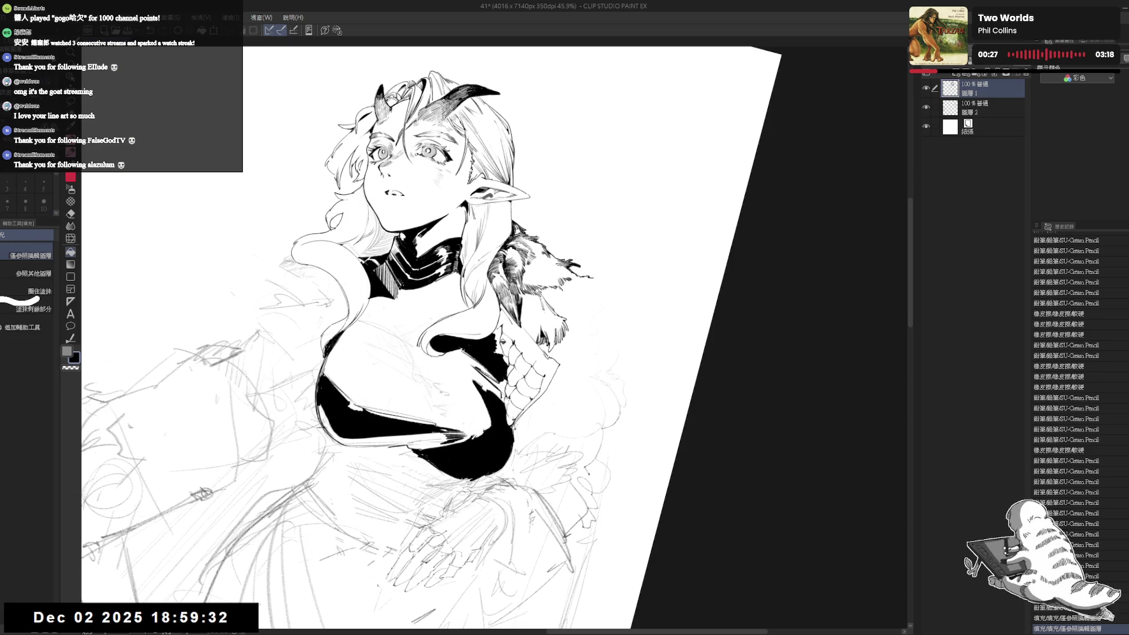
pyautogui.press('p')
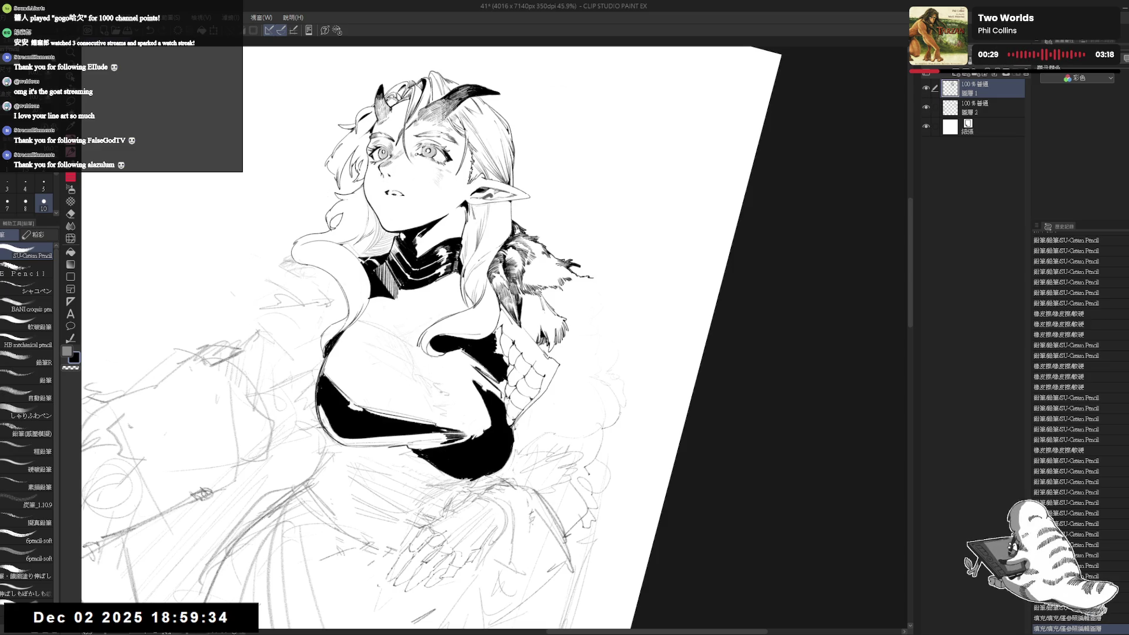
pyautogui.moveTo(496, 335); pyautogui.dragTo(497, 349)
pyautogui.press('e')
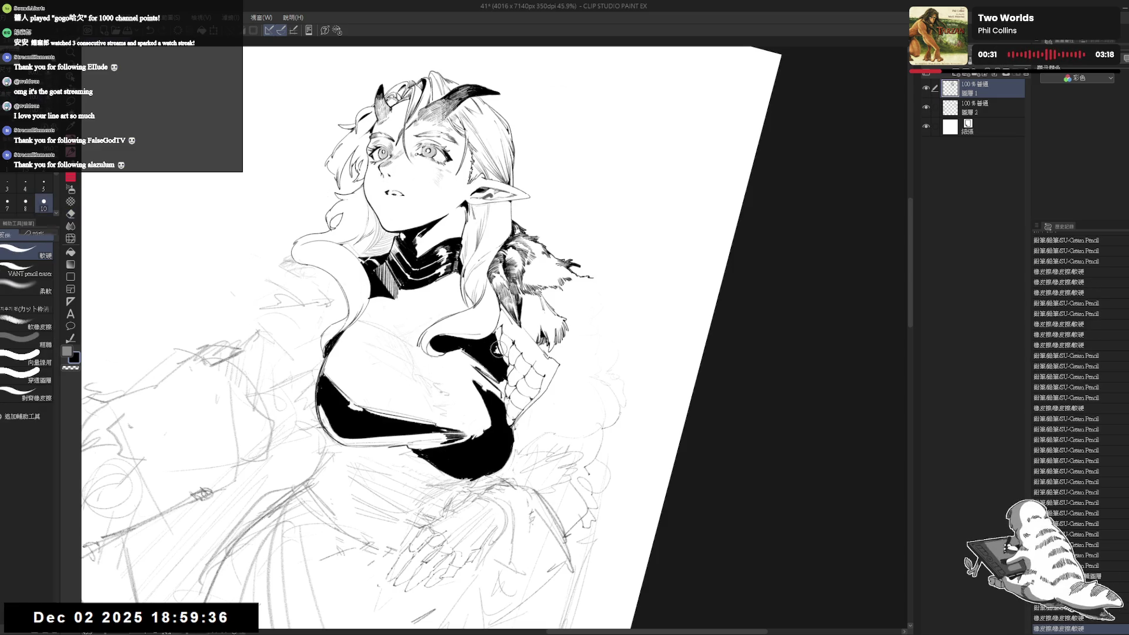
pyautogui.press('p')
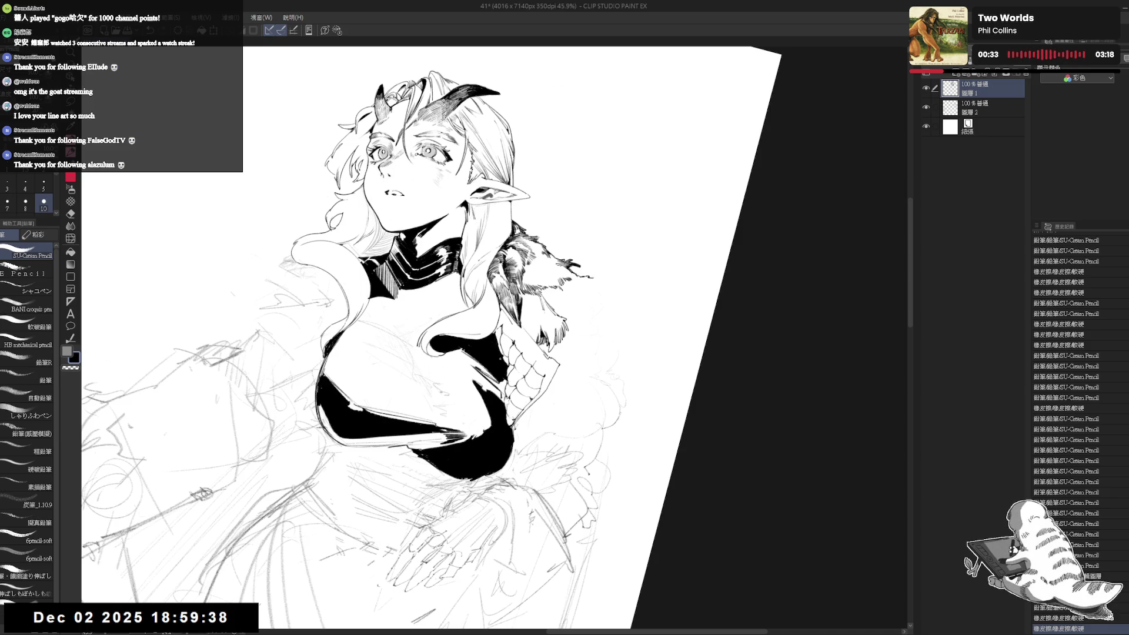
pyautogui.press('g')
pyautogui.click(500, 383)
pyautogui.click(508, 398)
pyautogui.press('p')
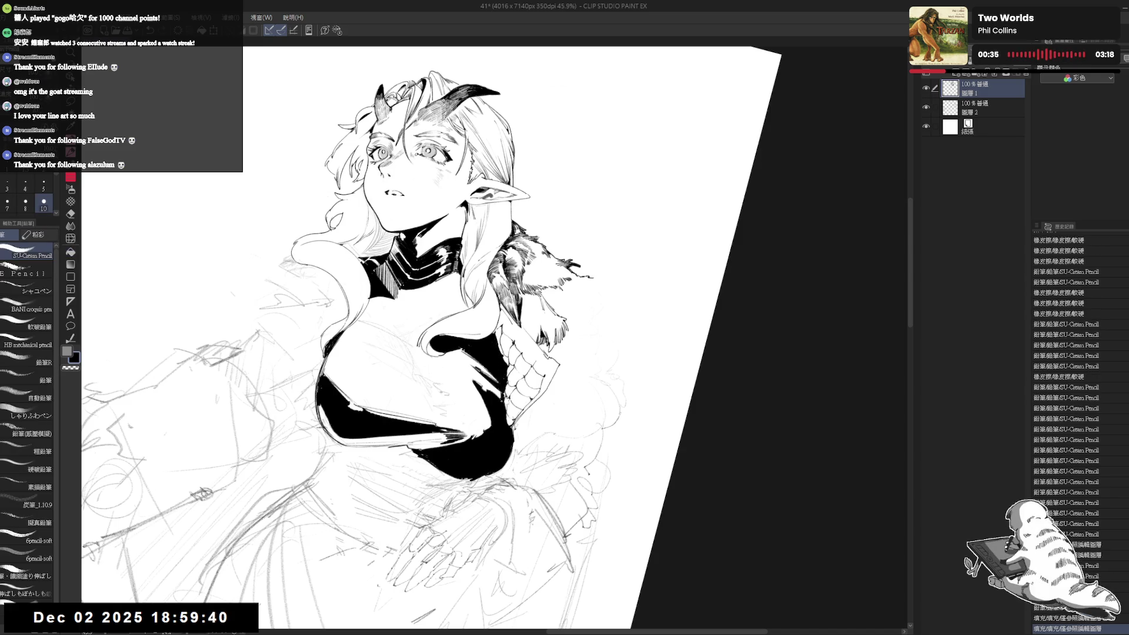
pyautogui.click(448, 395)
# Erase a stray mark under the hair, then undo a trial stroke on the bodice.
pyautogui.press('e')
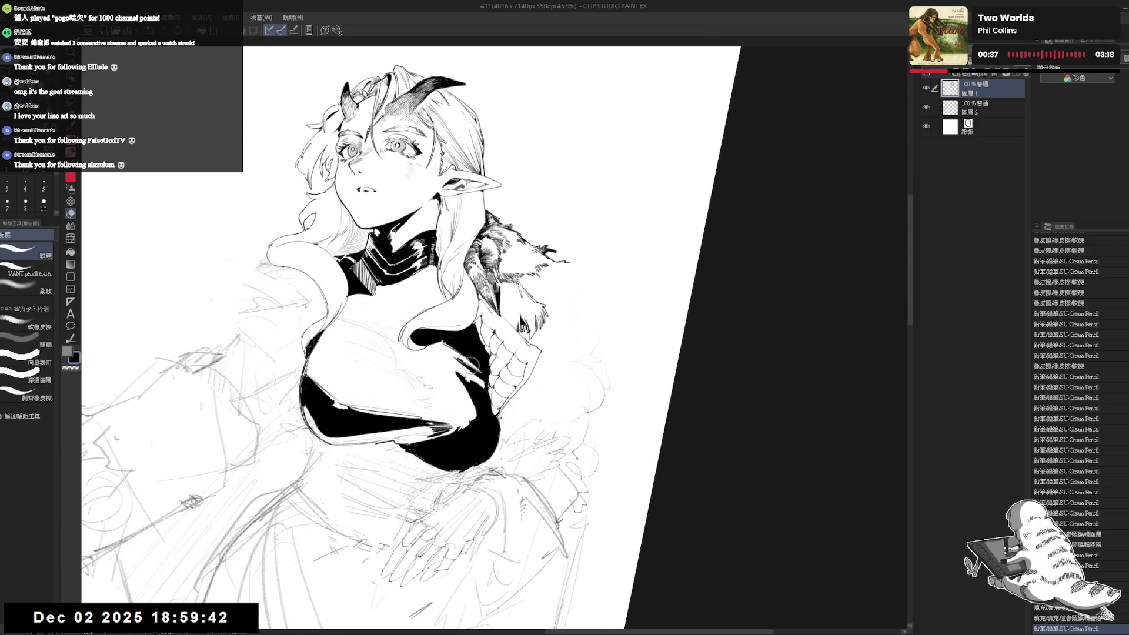
pyautogui.moveTo(473, 361); pyautogui.dragTo(432, 358)
pyautogui.moveTo(471, 412)
pyautogui.mouseDown()
pyautogui.moveTo(561, 493)
pyautogui.moveTo(517, 529)
pyautogui.mouseUp()
pyautogui.press('p')
pyautogui.scroll(2, 481, 305)
pyautogui.moveTo(480, 298); pyautogui.dragTo(480, 325)
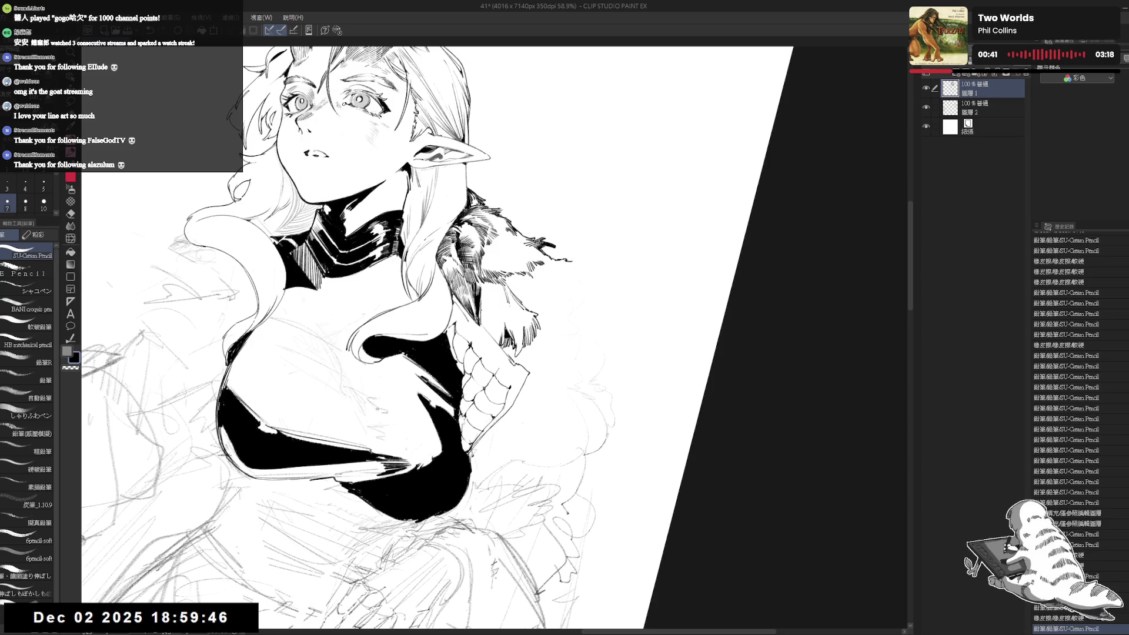
pyautogui.hotkey('ctrl', 'z')
# Hatch shading into the fur collar and partly erase the hatching.
pyautogui.scroll(-5, 1079, 430)
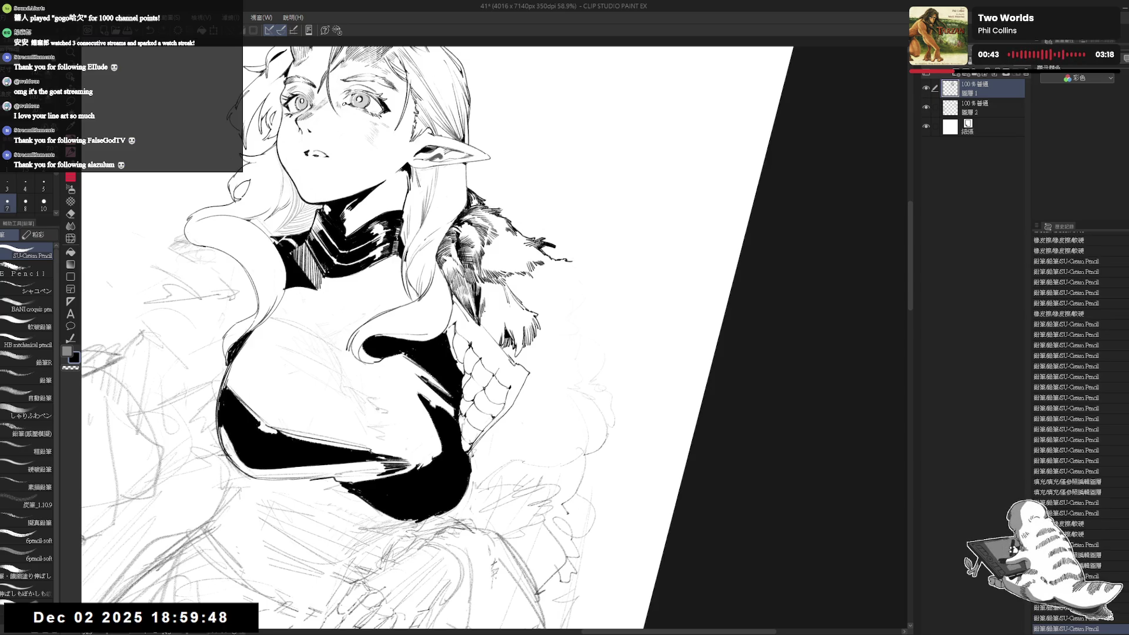
pyautogui.scroll(-8, 1079, 429)
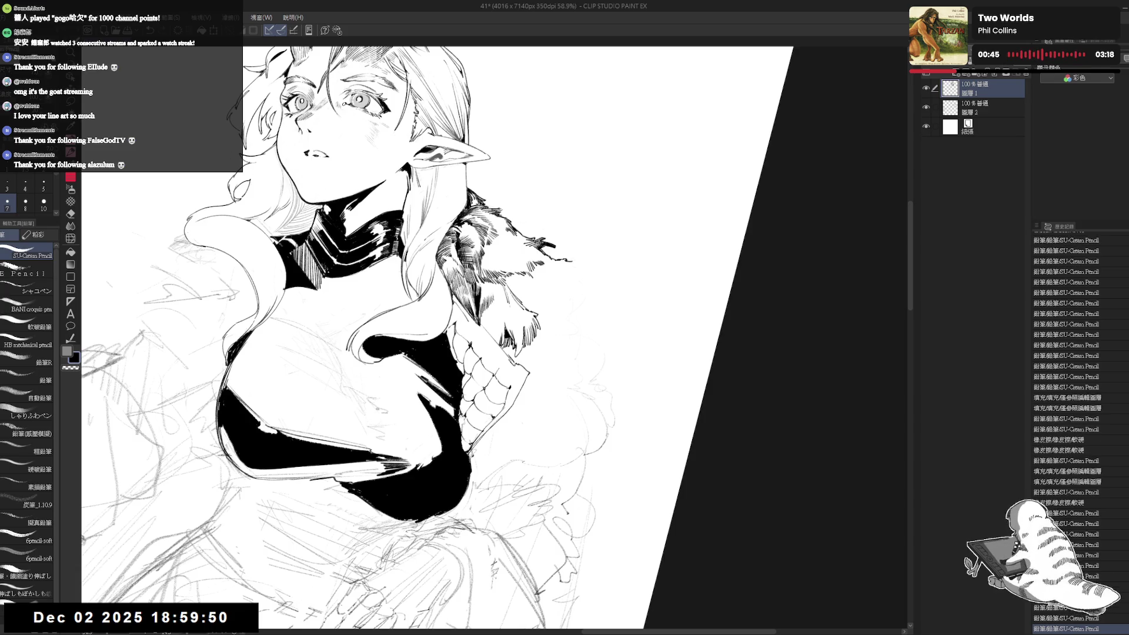
pyautogui.scroll(-9, 1079, 429)
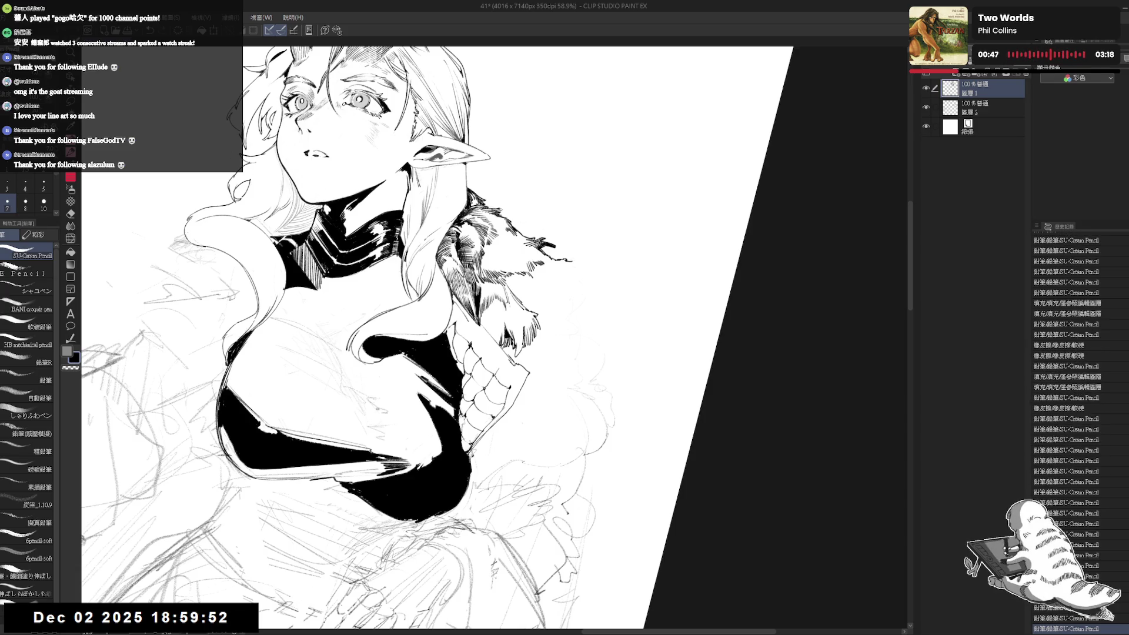
pyautogui.scroll(-9, 1079, 429)
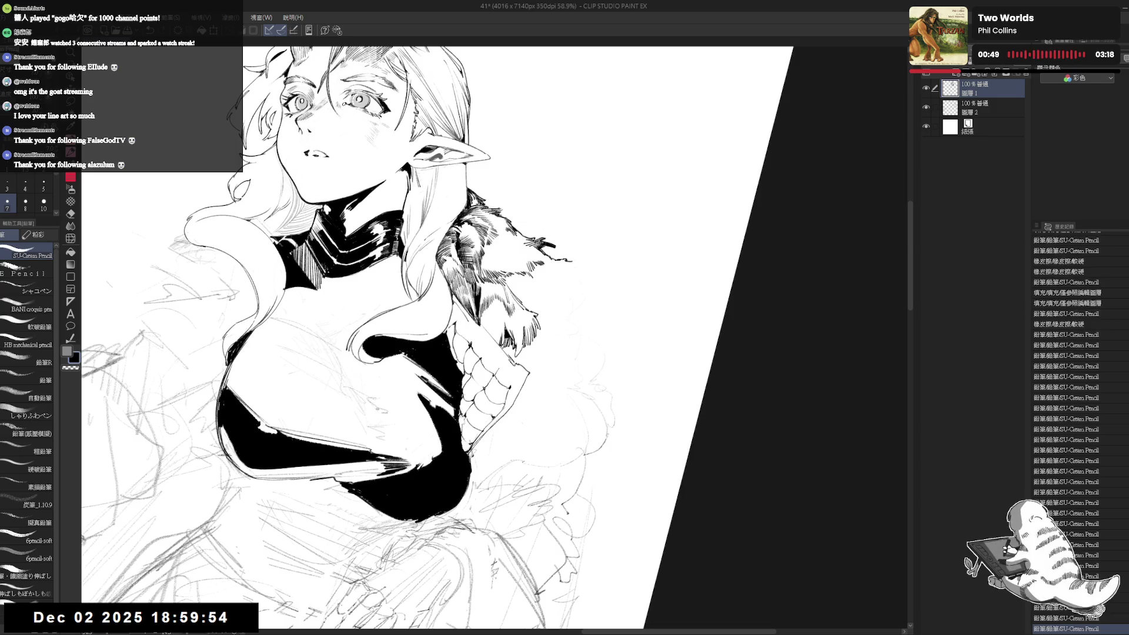
pyautogui.scroll(-5, 1079, 429)
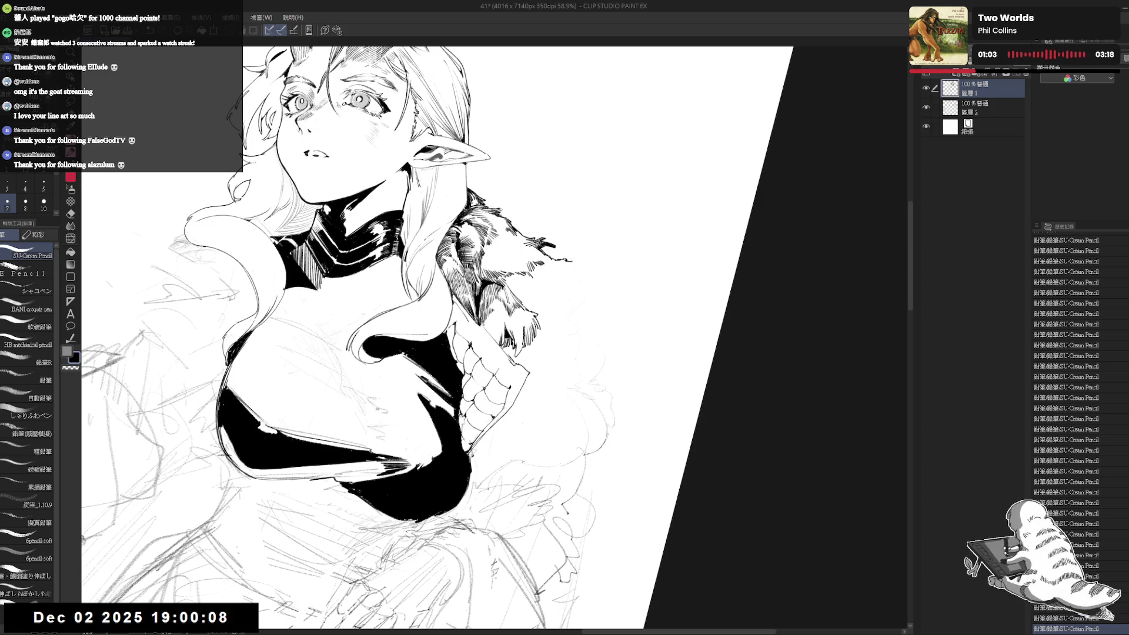
pyautogui.moveTo(479, 324); pyautogui.dragTo(499, 345)
pyautogui.moveTo(498, 344); pyautogui.dragTo(519, 360)
pyautogui.press('e')
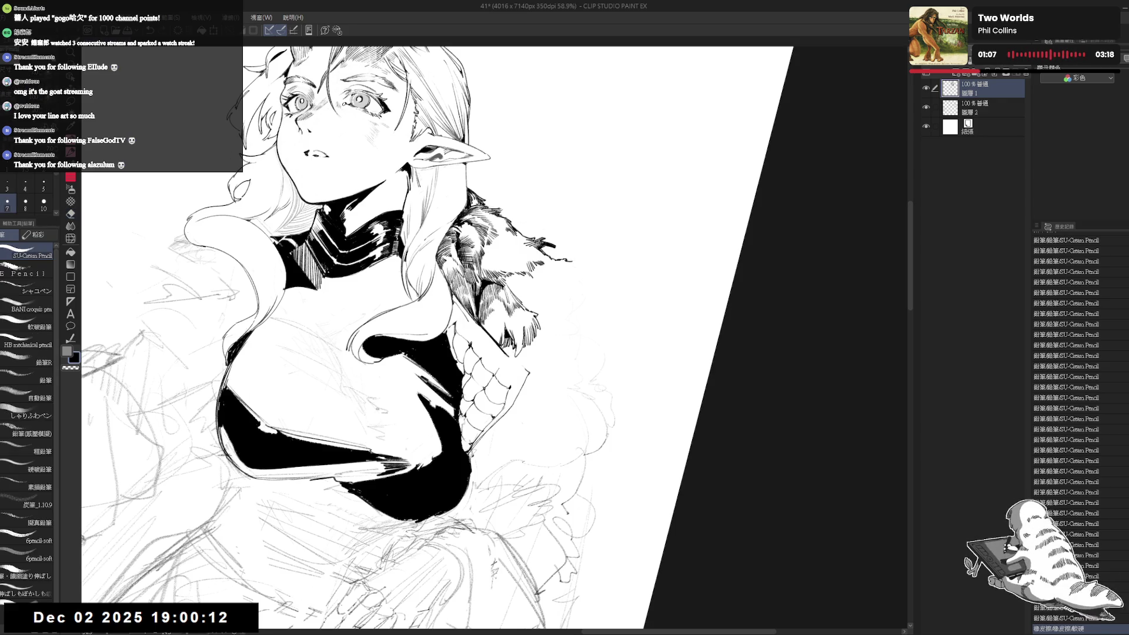
pyautogui.moveTo(412, 294); pyautogui.dragTo(353, 341)
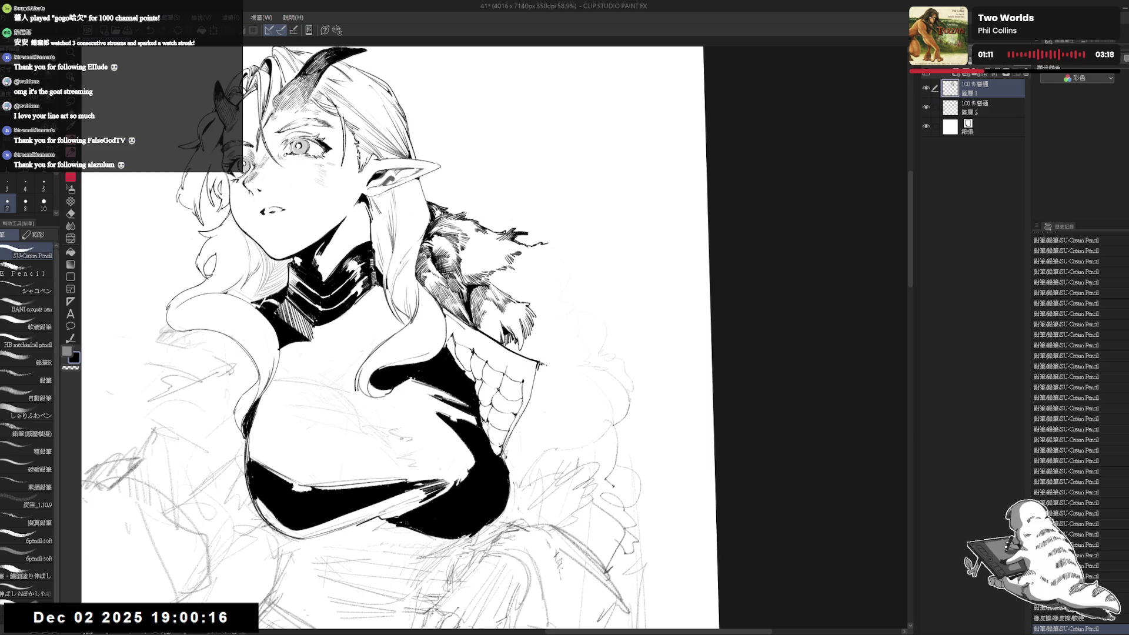
# Add short strokes along the fur edge and the scale edge, erasing a stray mark.
pyautogui.moveTo(539, 363); pyautogui.dragTo(553, 371)
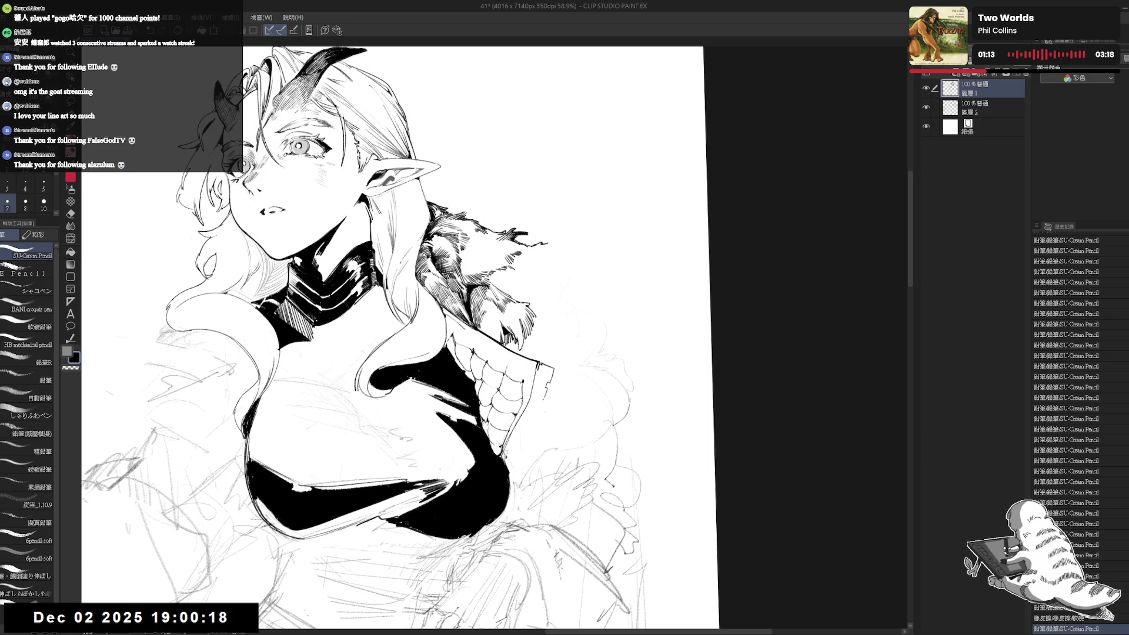
pyautogui.moveTo(538, 369); pyautogui.dragTo(533, 387)
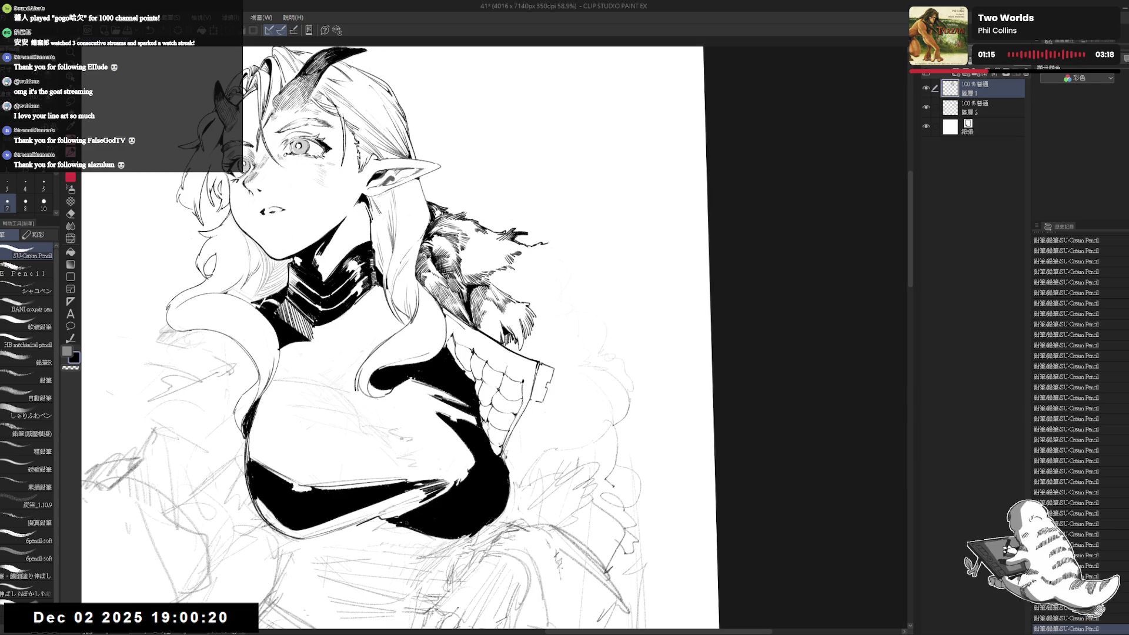
pyautogui.press('e')
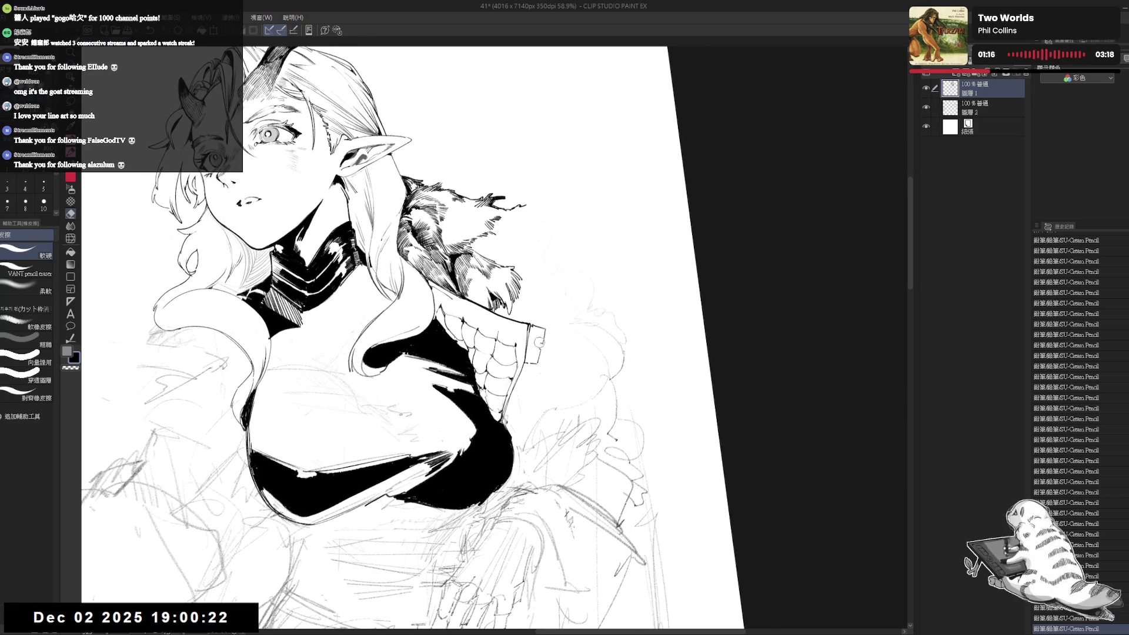
pyautogui.moveTo(537, 339); pyautogui.dragTo(542, 344)
pyautogui.press('p')
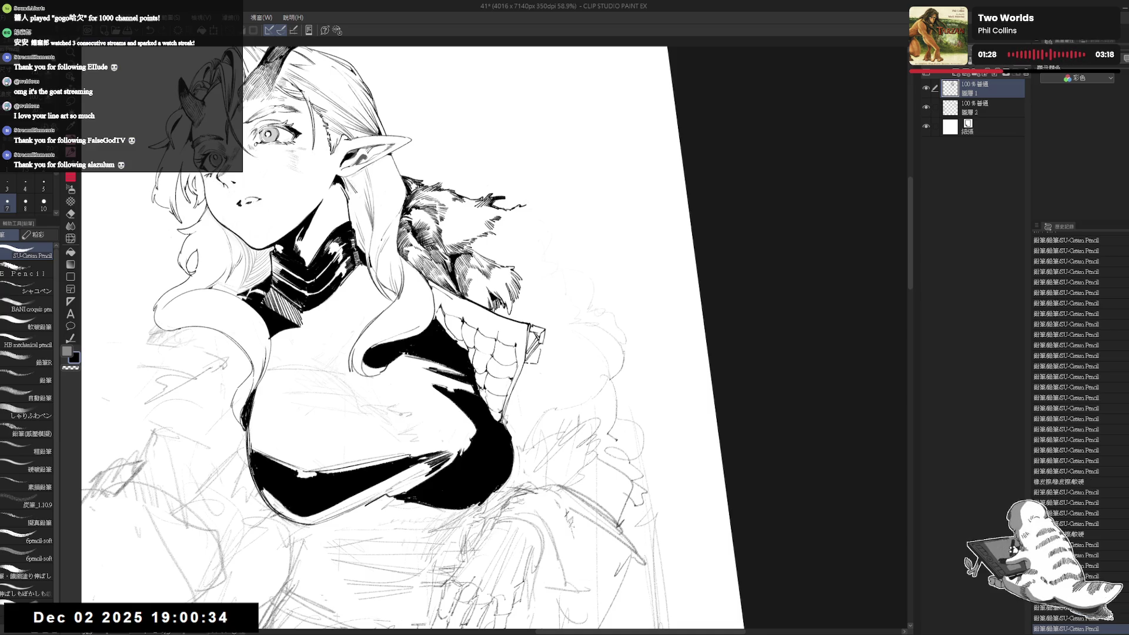
# Add tiny strokes at the scaled shoulder's lower tip, erasing a stray mark.
pyautogui.press('^')
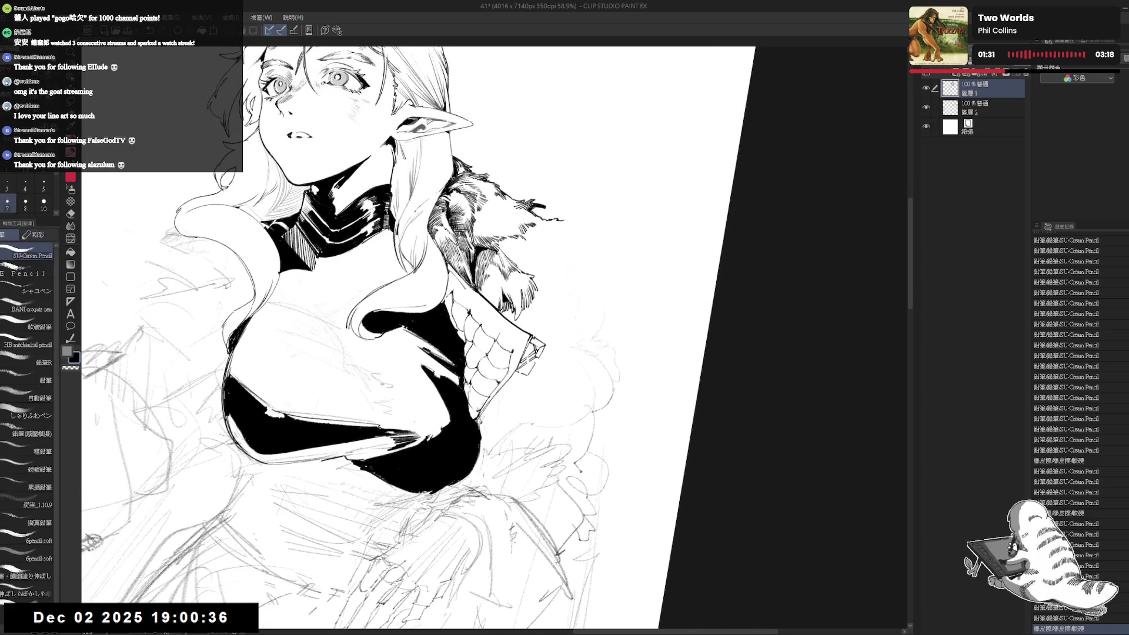
pyautogui.moveTo(220, 612); pyautogui.dragTo(225, 622)
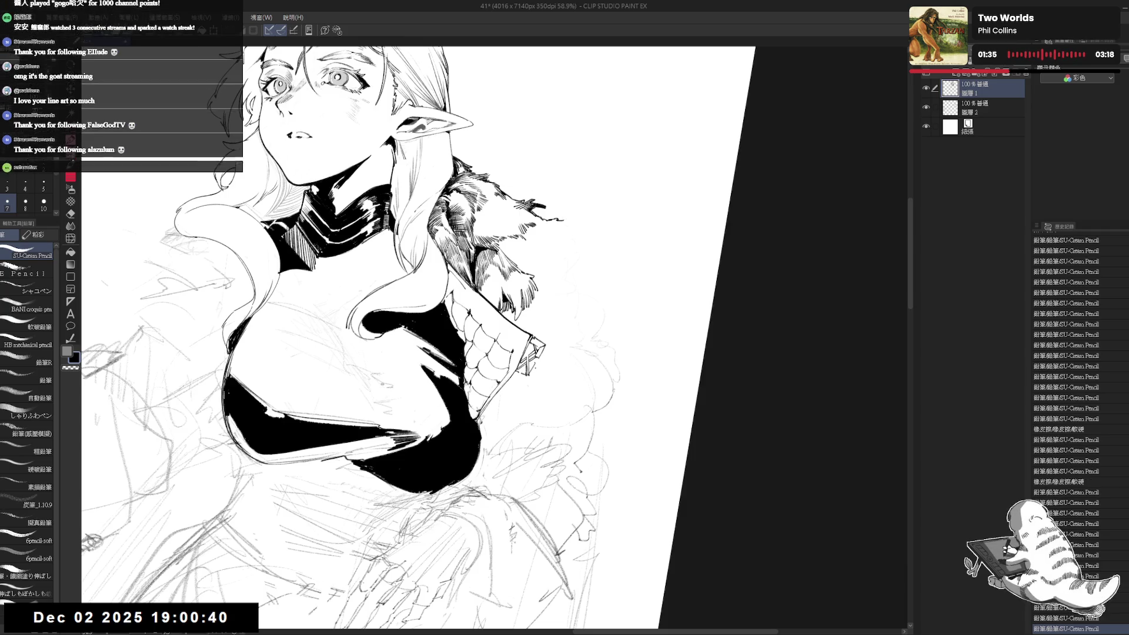
pyautogui.press('e')
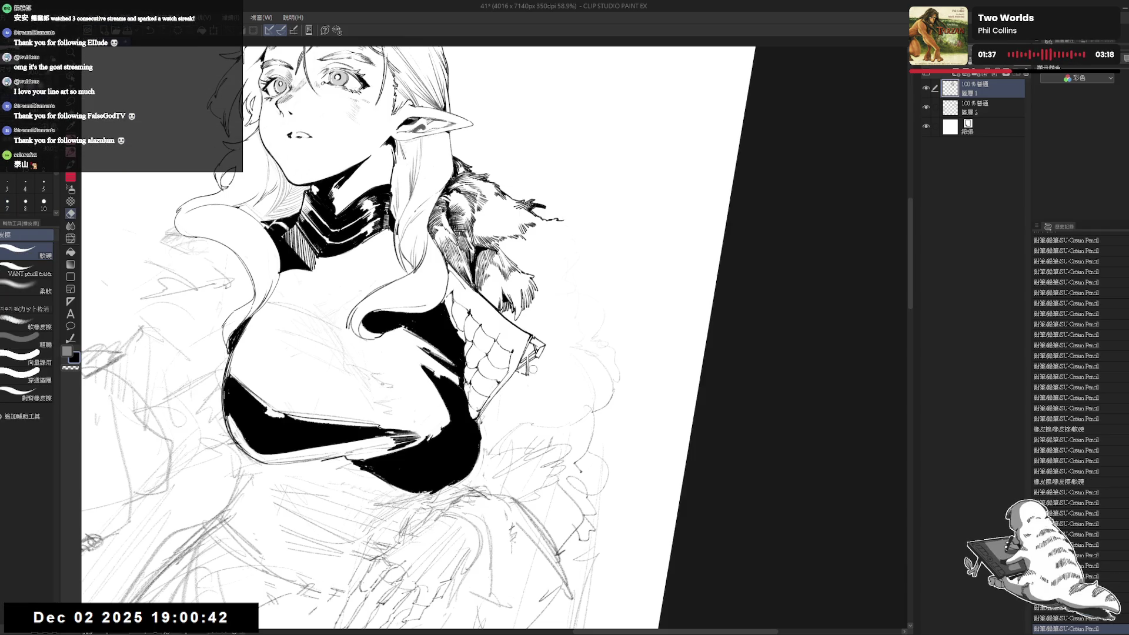
pyautogui.press('p')
pyautogui.moveTo(220, 611); pyautogui.dragTo(226, 621)
pyautogui.moveTo(221, 612); pyautogui.dragTo(227, 622)
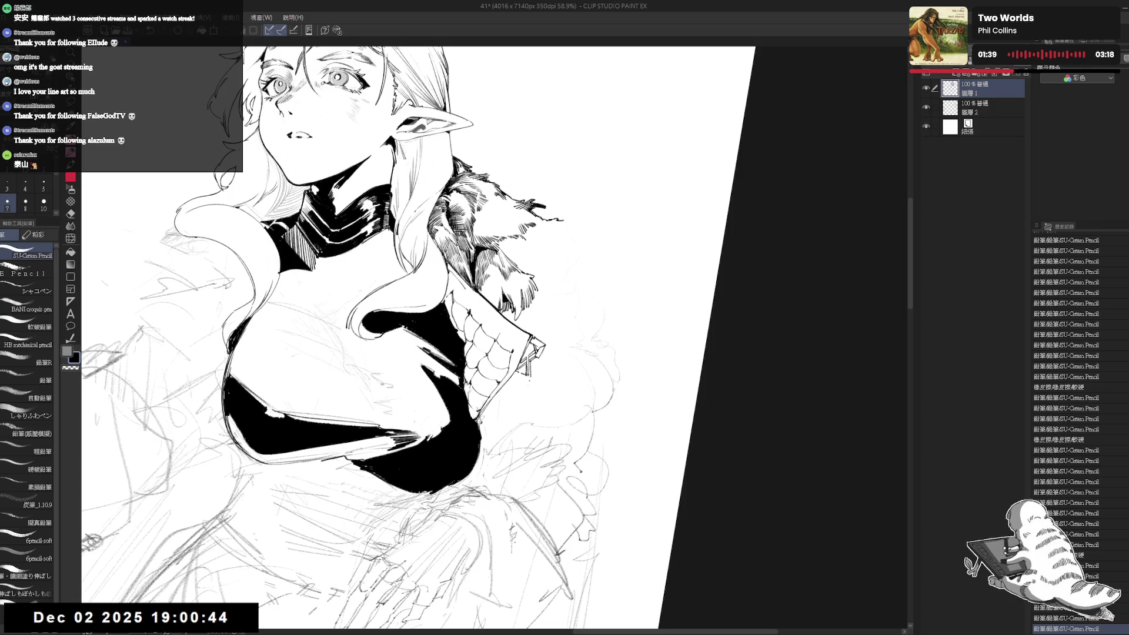
pyautogui.press('e')
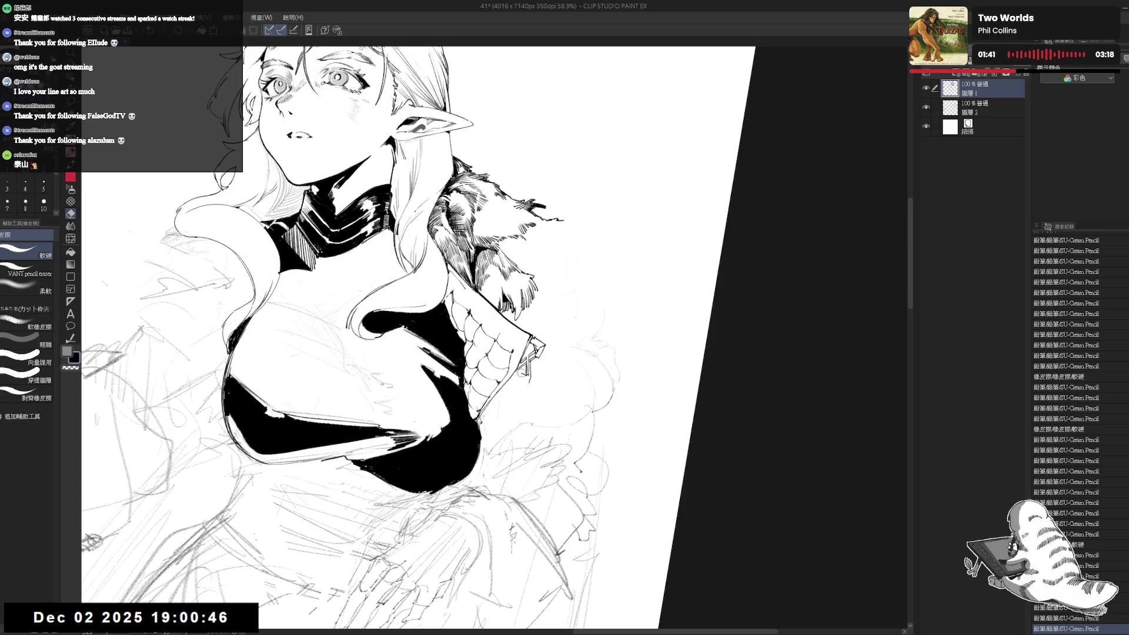
pyautogui.moveTo(220, 612); pyautogui.dragTo(227, 621)
pyautogui.press('p')
# Erase a small stray line and dab tiny pencil dots on the fur.
pyautogui.press('e')
pyautogui.moveTo(521, 365)
pyautogui.mouseDown()
pyautogui.moveTo(529, 379)
pyautogui.moveTo(529, 353)
pyautogui.moveTo(526, 375)
pyautogui.moveTo(447, 412)
pyautogui.mouseUp()
pyautogui.press('p')
pyautogui.click(522, 393)
pyautogui.click(522, 393)
pyautogui.click(522, 392)
# Add a faint stroke near the shoulder fur, then return the view upright at 33.3% zoom.
pyautogui.press('e')
pyautogui.press('r')
pyautogui.press('p')
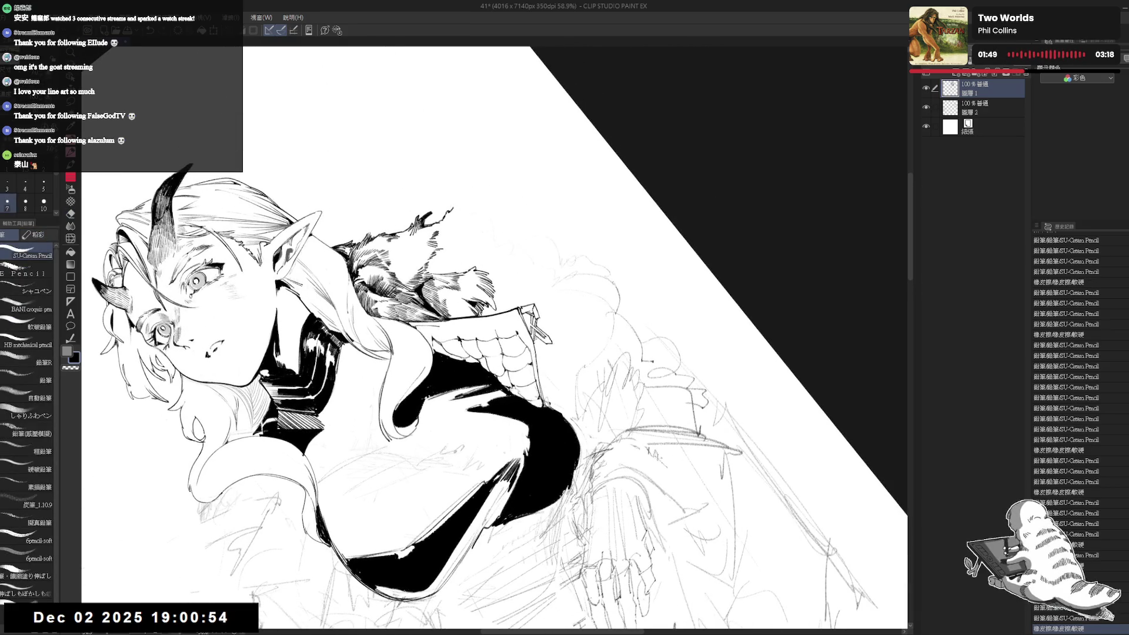
pyautogui.moveTo(530, 353)
pyautogui.mouseDown()
pyautogui.moveTo(447, 411)
pyautogui.moveTo(546, 346)
pyautogui.moveTo(536, 343)
pyautogui.mouseUp()
pyautogui.press('e')
pyautogui.press('p')
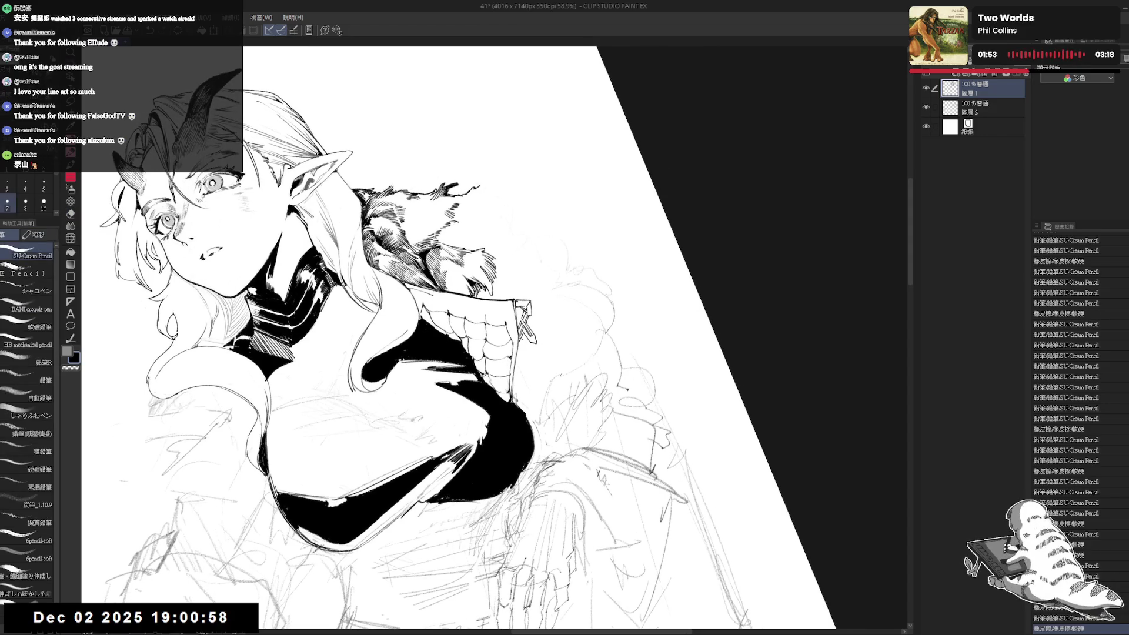
pyautogui.moveTo(659, 426); pyautogui.dragTo(670, 450)
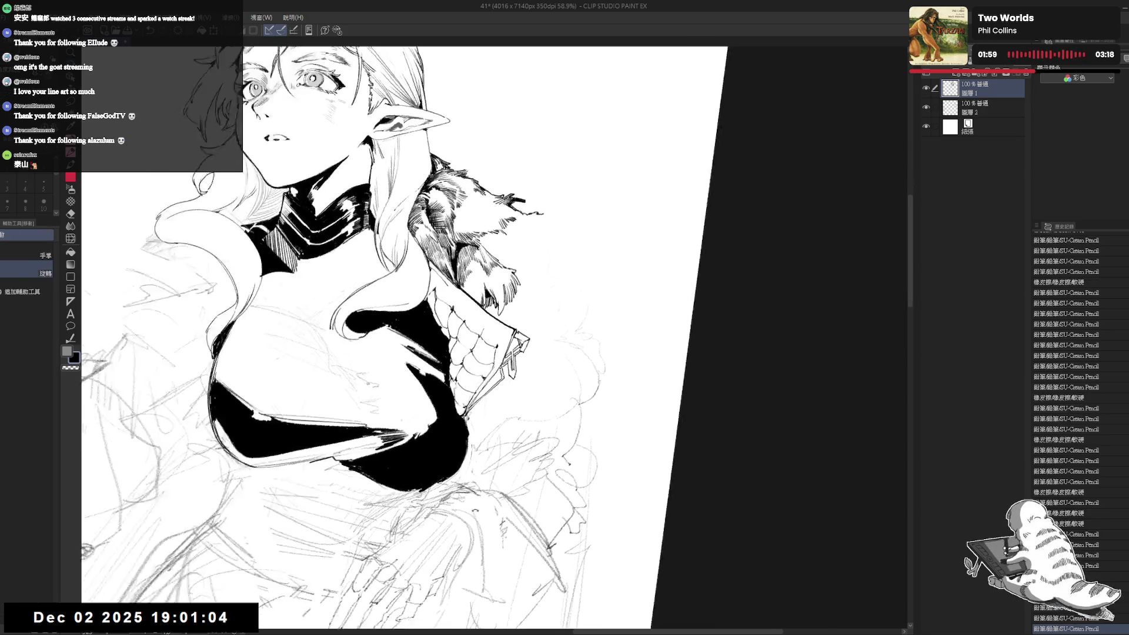
pyautogui.press('e')
pyautogui.press('p')
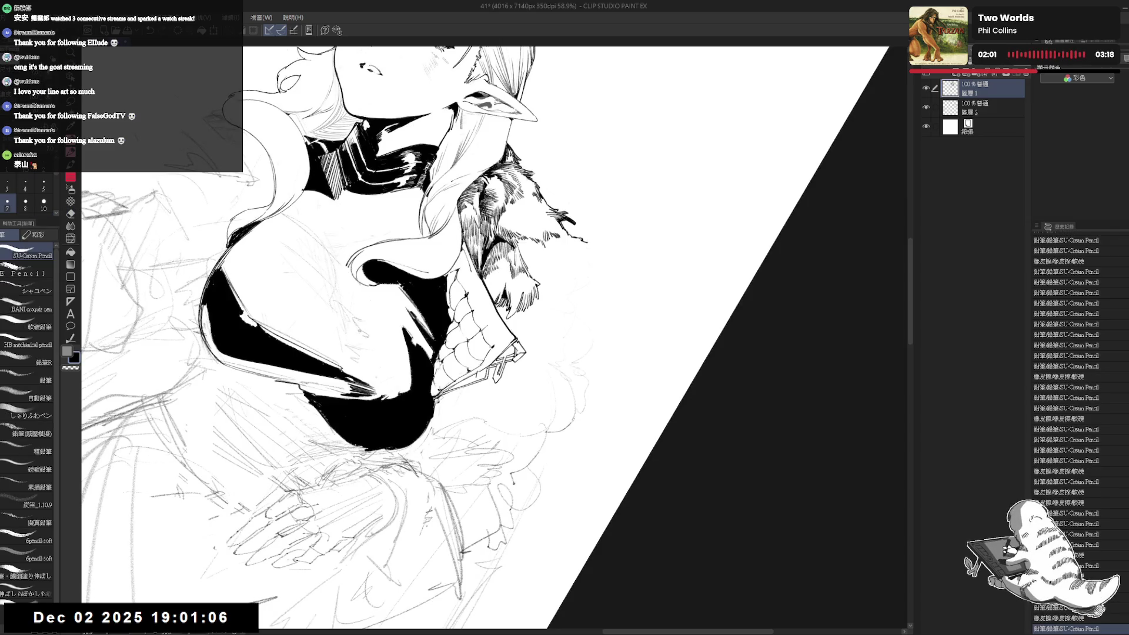
pyautogui.hotkey('ctrl', '@')
pyautogui.hotkey('ctrl', '-')
pyautogui.hotkey('ctrl', '-')
pyautogui.hotkey('ctrl', '-')
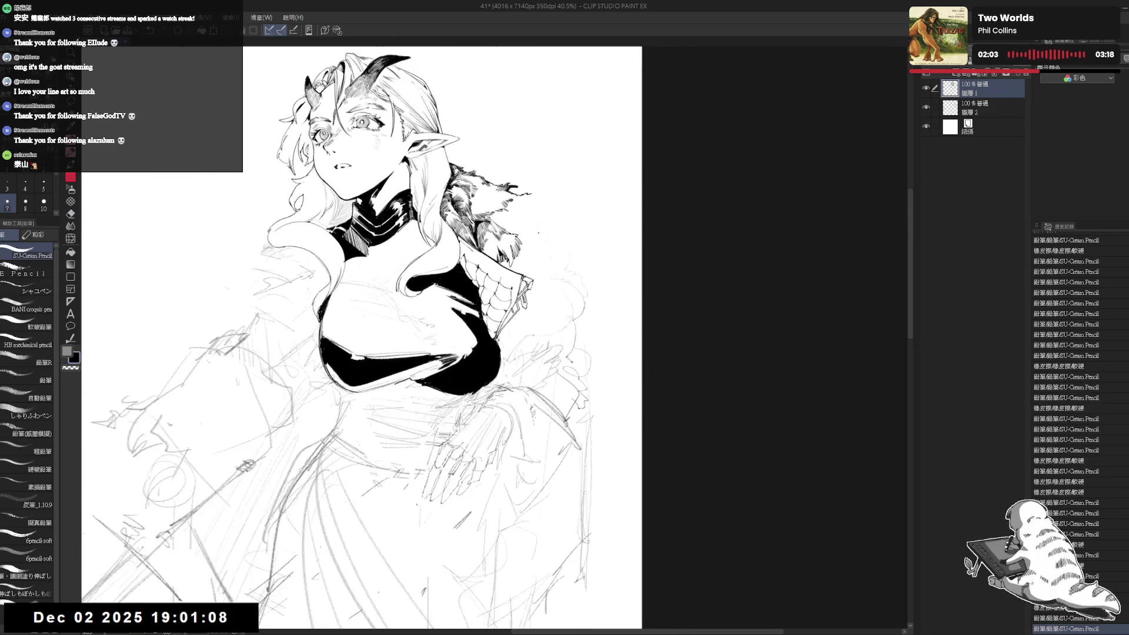
# Tilt the view toward the torso and hatch extra fur strands along the collar's outer edge.
pyautogui.scroll(2, 557, 235)
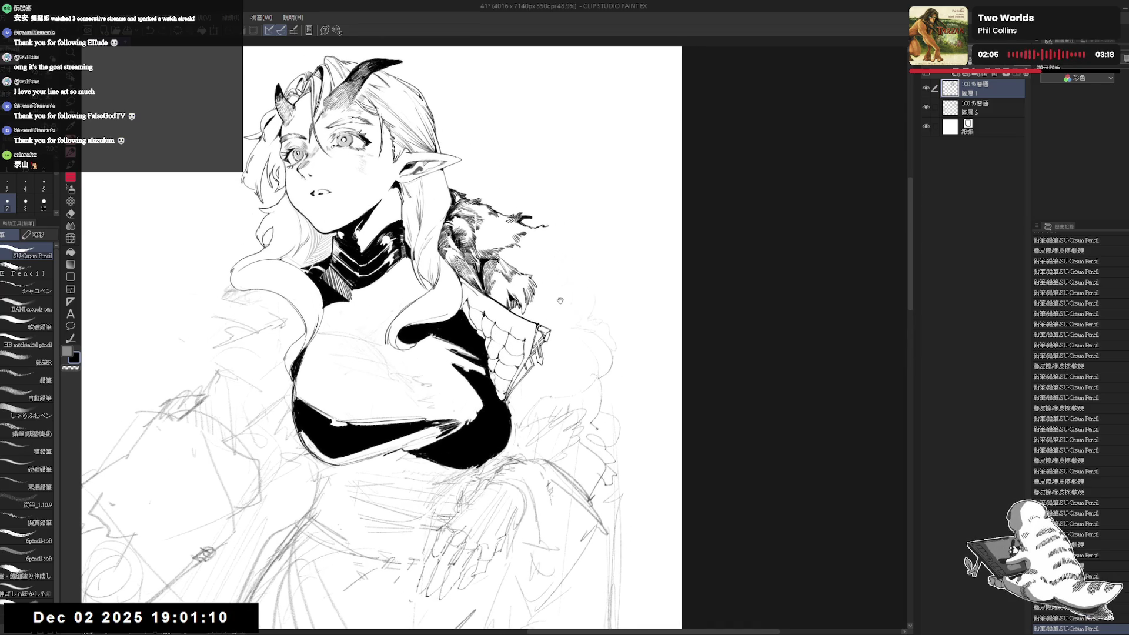
pyautogui.press('e')
pyautogui.press('r')
pyautogui.moveTo(560, 226)
pyautogui.mouseDown()
pyautogui.moveTo(577, 250)
pyautogui.moveTo(570, 342)
pyautogui.moveTo(531, 253)
pyautogui.moveTo(582, 312)
pyautogui.mouseUp()
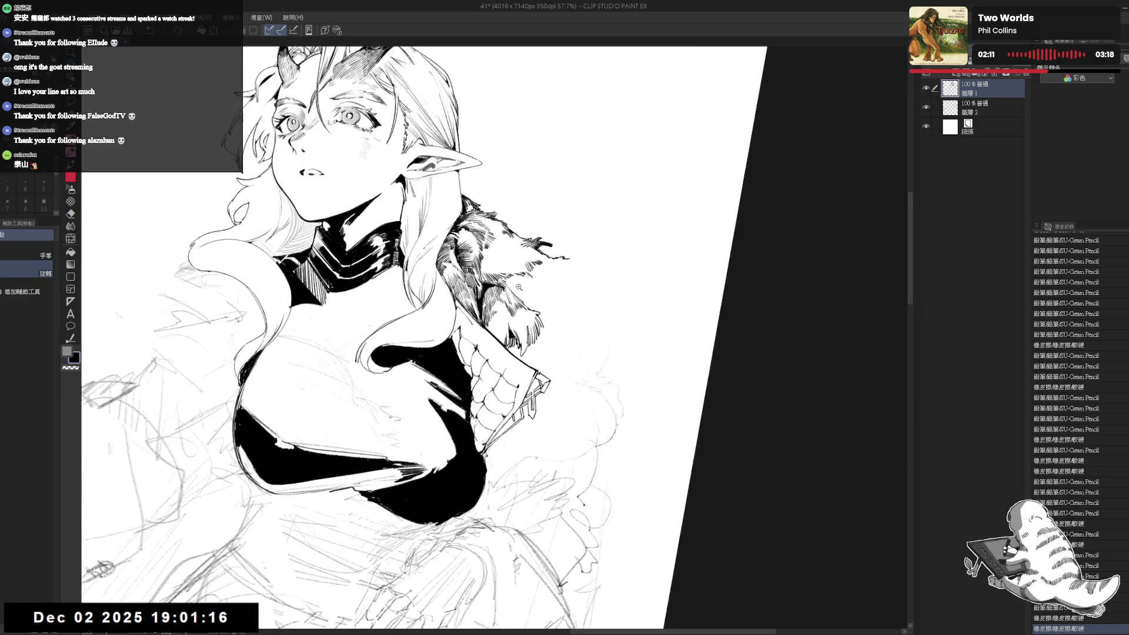
pyautogui.scroll(1, 582, 312)
pyautogui.press('p')
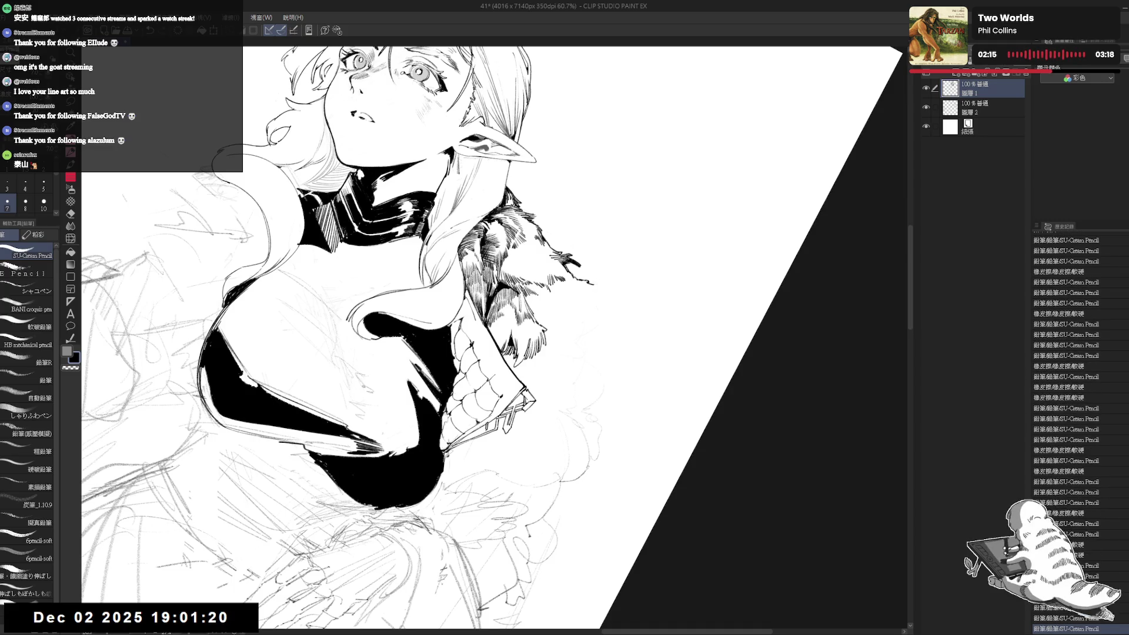
pyautogui.moveTo(564, 311); pyautogui.dragTo(583, 329)
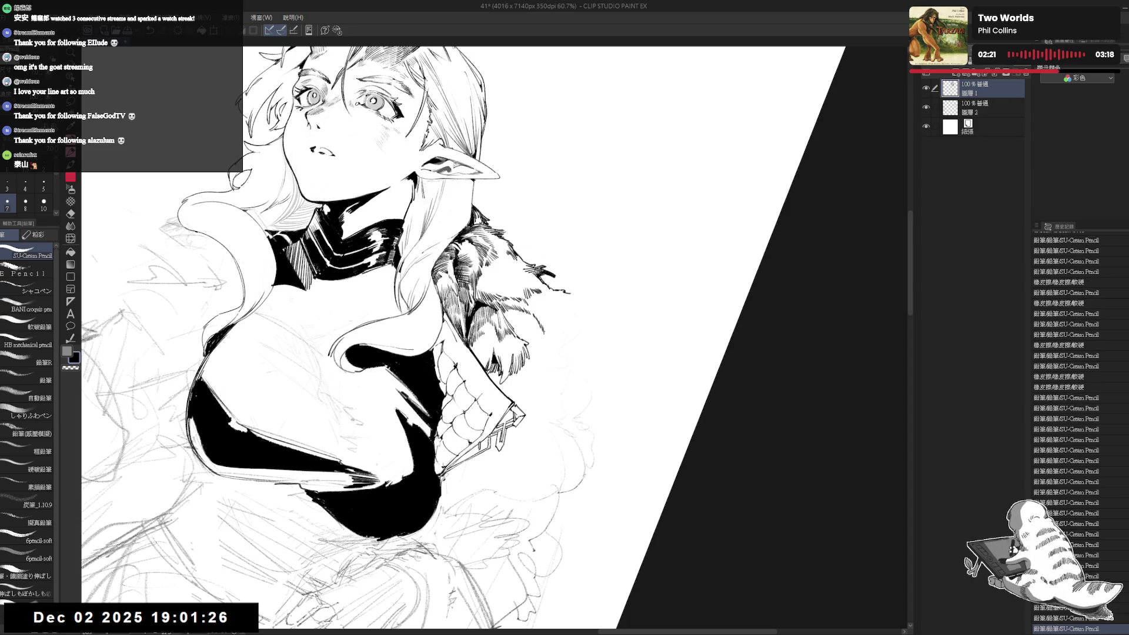
pyautogui.moveTo(554, 344); pyautogui.dragTo(571, 377)
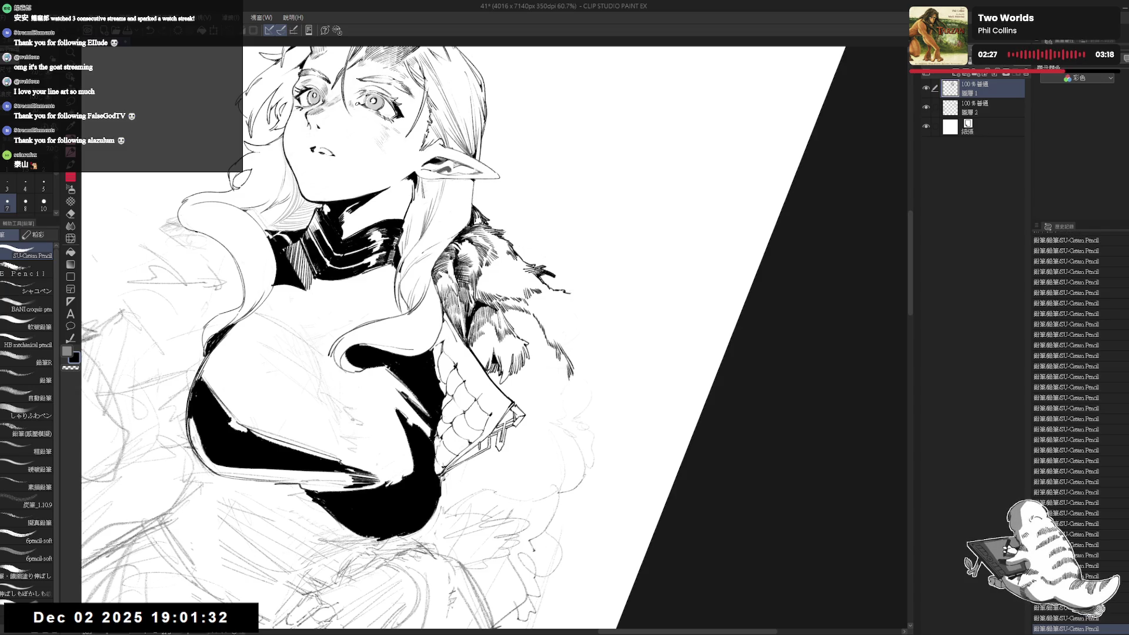
pyautogui.scroll(-4, 464, 335)
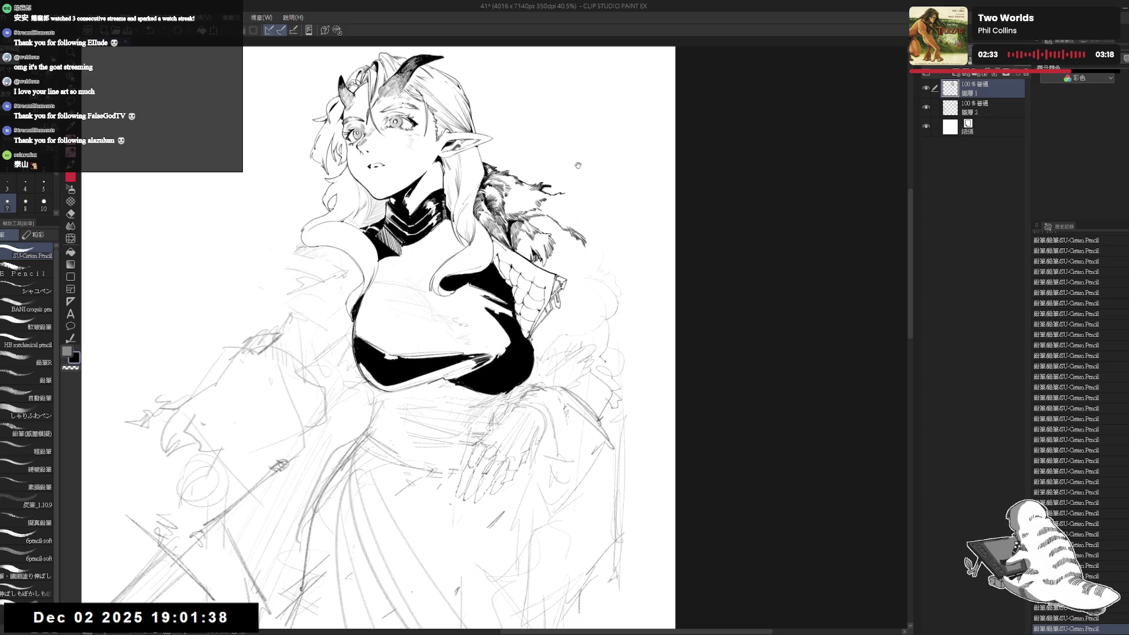
# Undo the last small pencil stroke in a rotated view, then reset rotation upright.
pyautogui.scroll(2, 577, 165)
pyautogui.moveTo(547, 225)
pyautogui.mouseDown()
pyautogui.moveTo(549, 262)
pyautogui.moveTo(588, 177)
pyautogui.moveTo(646, 223)
pyautogui.mouseUp()
pyautogui.hotkey('ctrl', 'z')
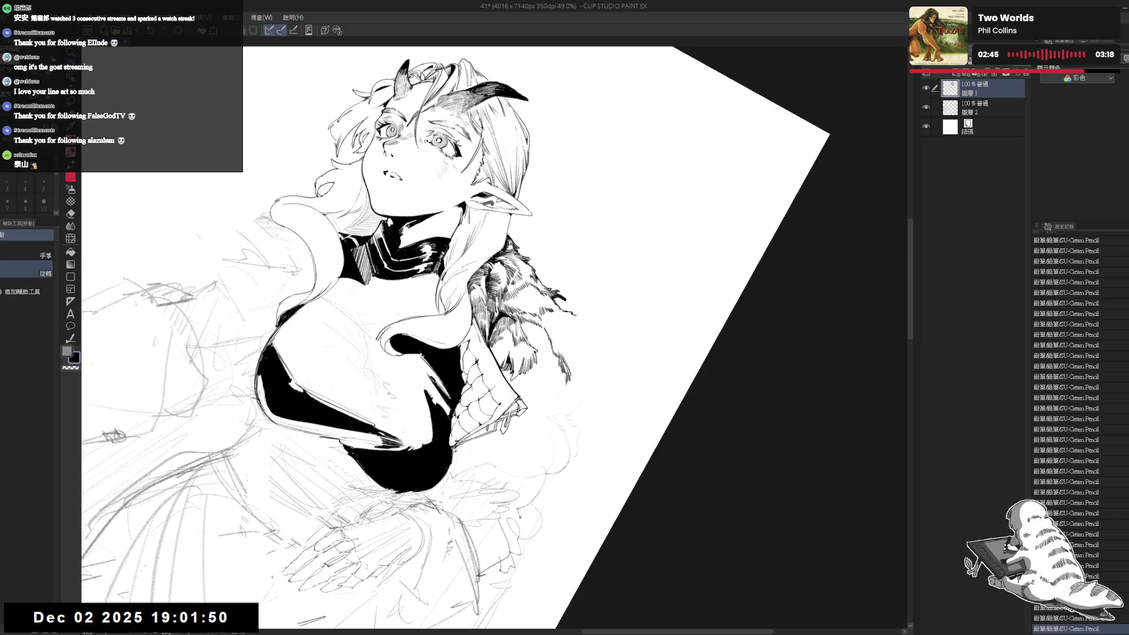
pyautogui.moveTo(494, 161)
pyautogui.mouseDown()
pyautogui.moveTo(448, 168)
pyautogui.moveTo(369, 213)
pyautogui.moveTo(320, 368)
pyautogui.mouseUp()
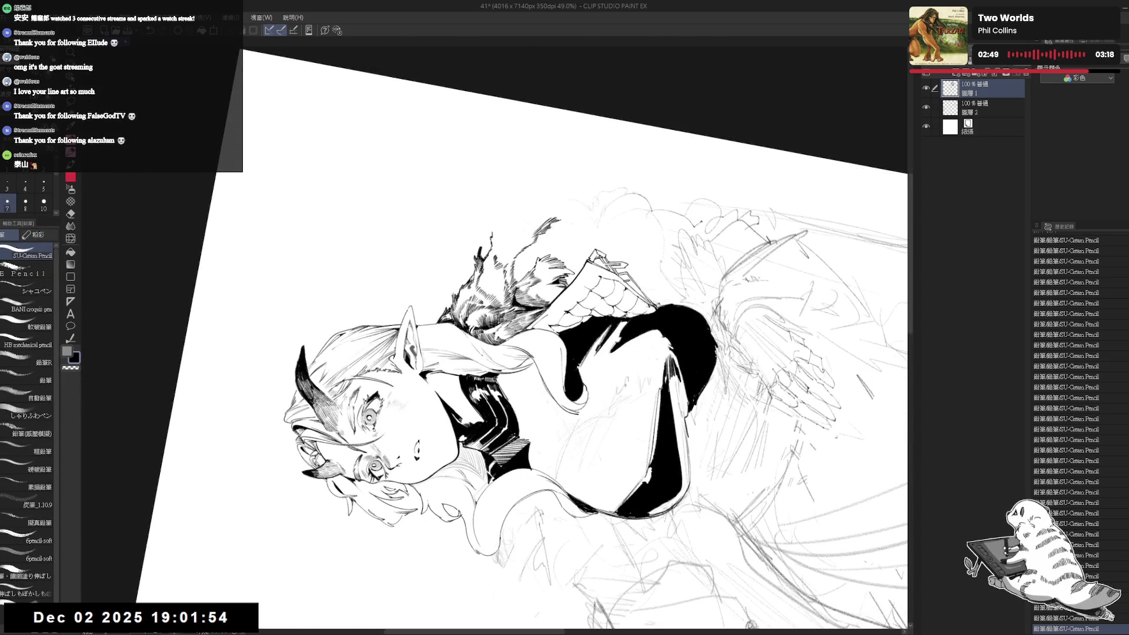
pyautogui.moveTo(329, 365)
pyautogui.mouseDown()
pyautogui.moveTo(377, 235)
pyautogui.moveTo(482, 168)
pyautogui.moveTo(523, 188)
pyautogui.mouseUp()
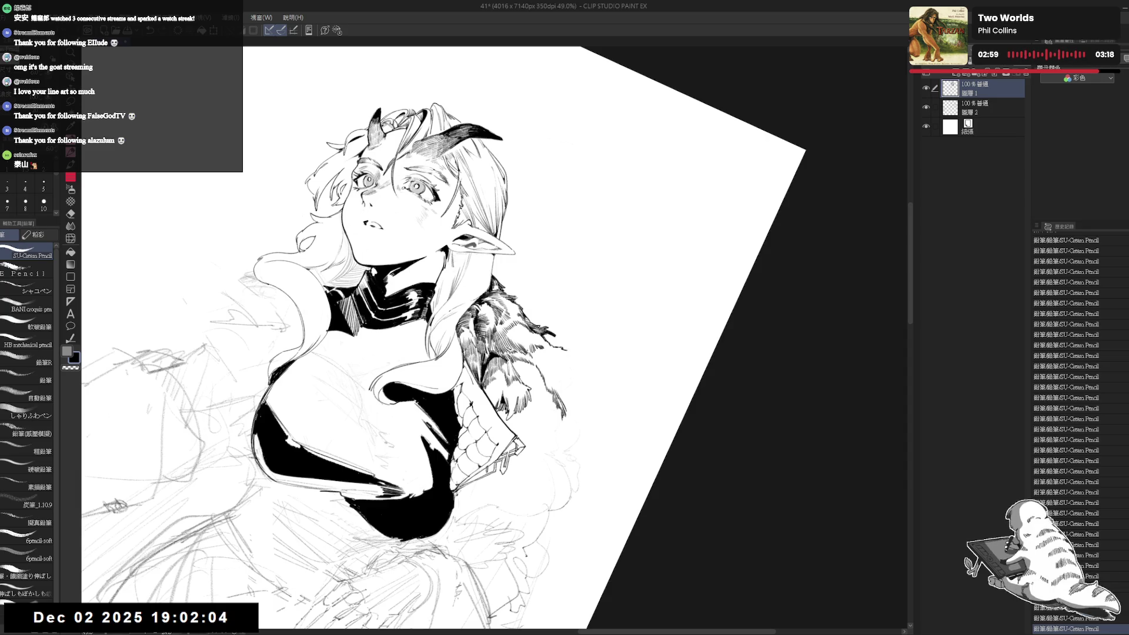
pyautogui.hotkey('ctrl', '@')
pyautogui.moveTo(582, 288); pyautogui.dragTo(612, 274)
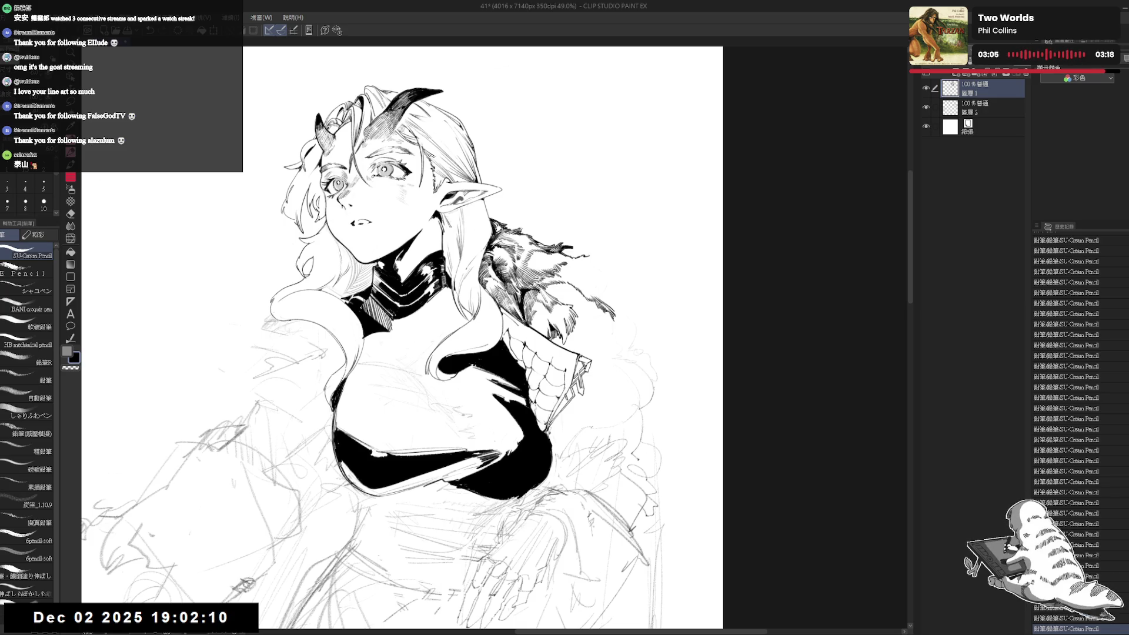
pyautogui.scroll(-3, 513, 151)
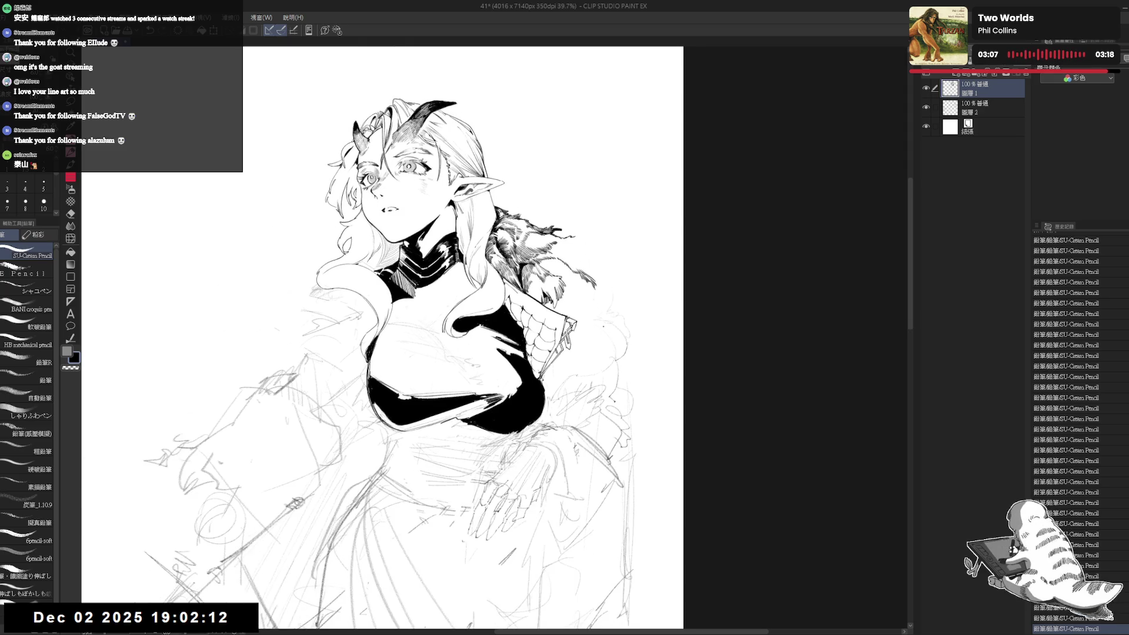
pyautogui.moveTo(603, 326); pyautogui.dragTo(598, 353)
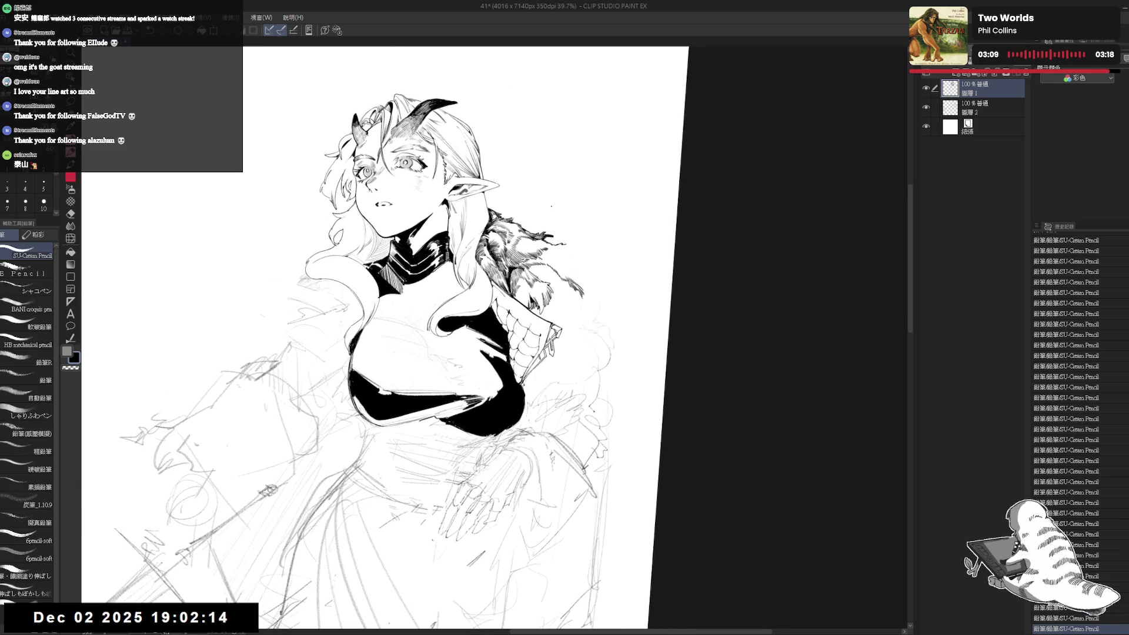
pyautogui.press('e')
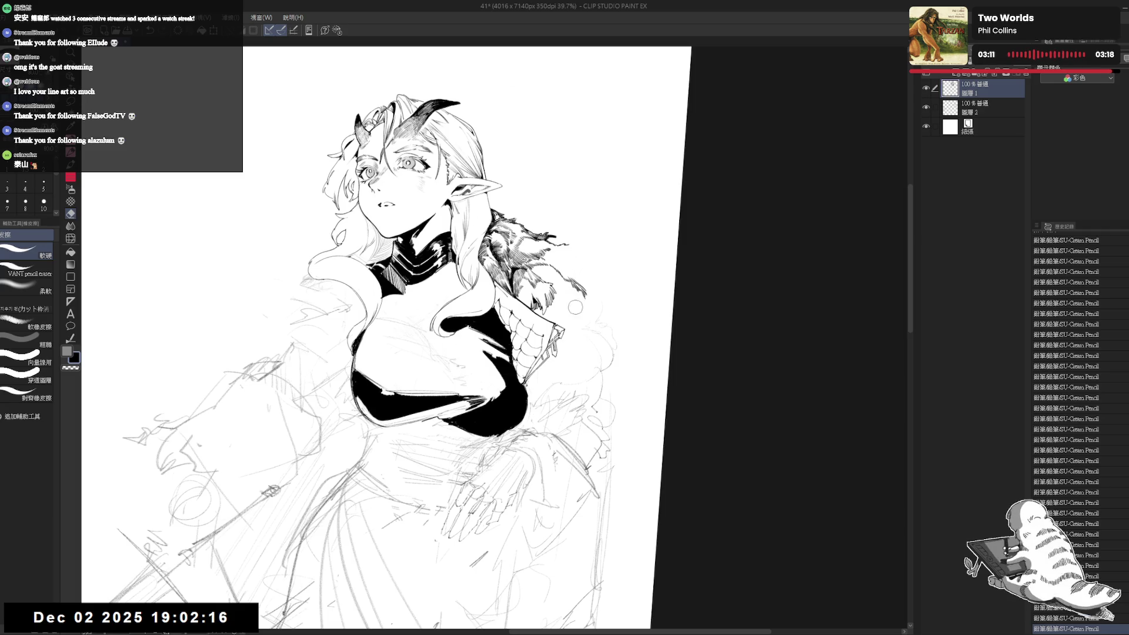
pyautogui.press('p')
pyautogui.scroll(-1, 591, 293)
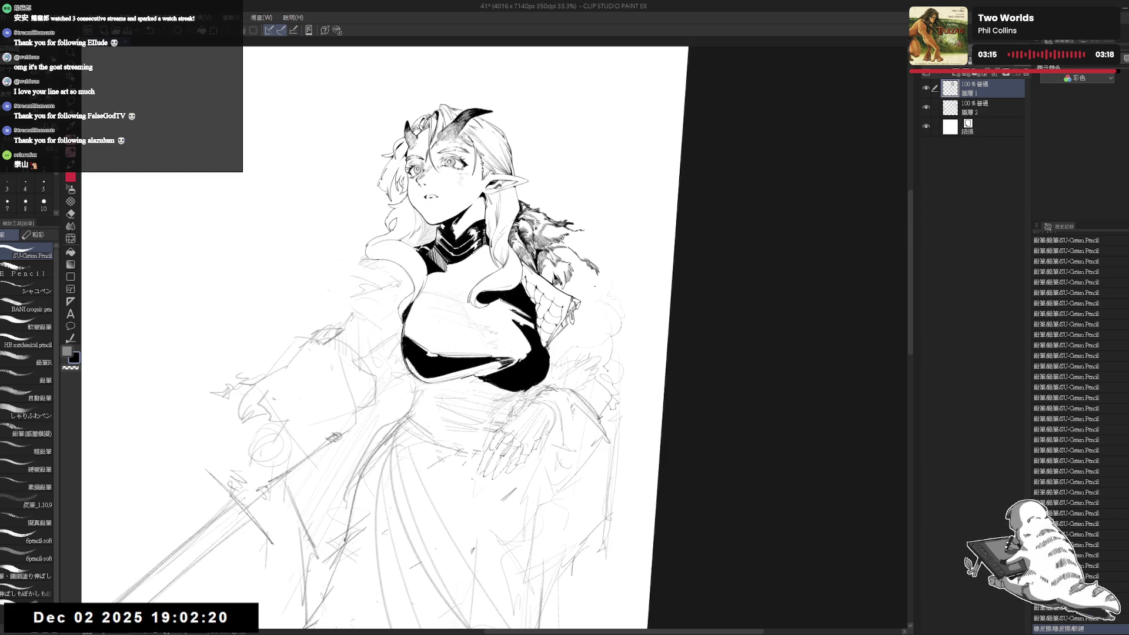
pyautogui.scroll(3, 606, 224)
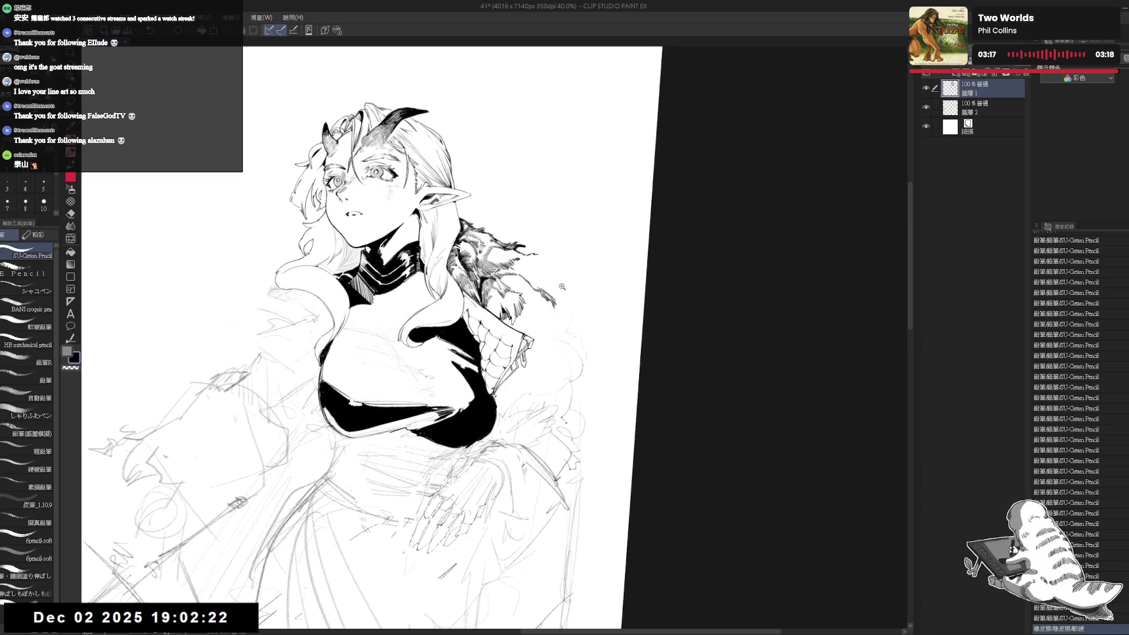
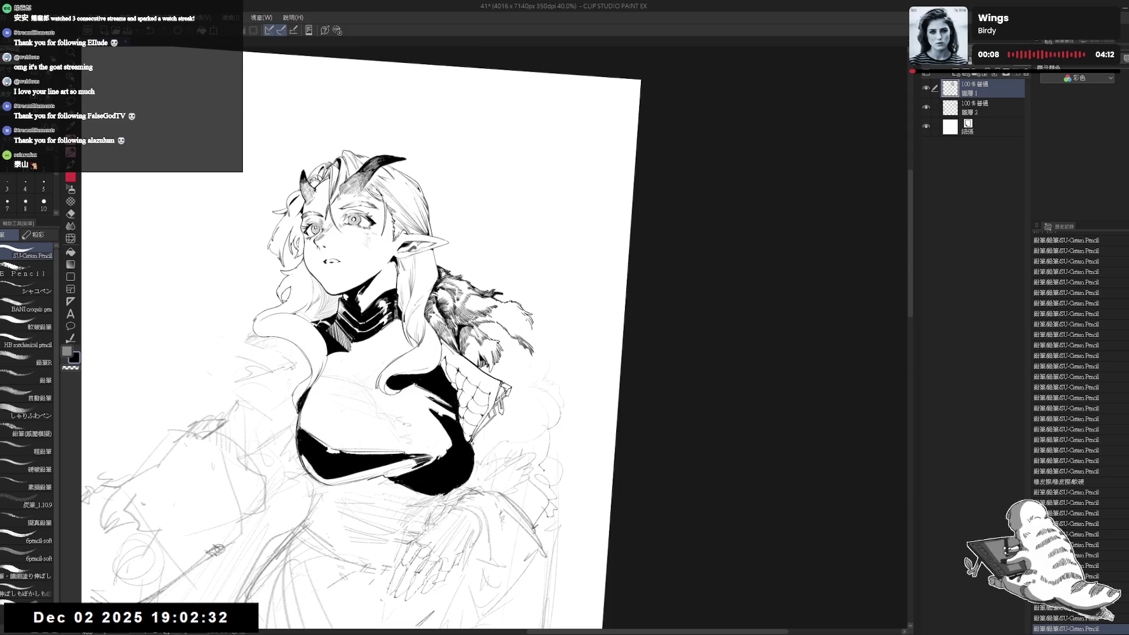
# Add hatch strokes and small ink marks extending the fur collar's edge on her shoulder.
pyautogui.moveTo(219, 622); pyautogui.dragTo(227, 613)
pyautogui.moveTo(529, 321)
pyautogui.mouseDown()
pyautogui.moveTo(552, 337)
pyautogui.moveTo(554, 357)
pyautogui.mouseUp()
pyautogui.click(543, 331)
# Fill three small gaps in the fur collar with solid black.
pyautogui.press('g')
pyautogui.click(550, 353)
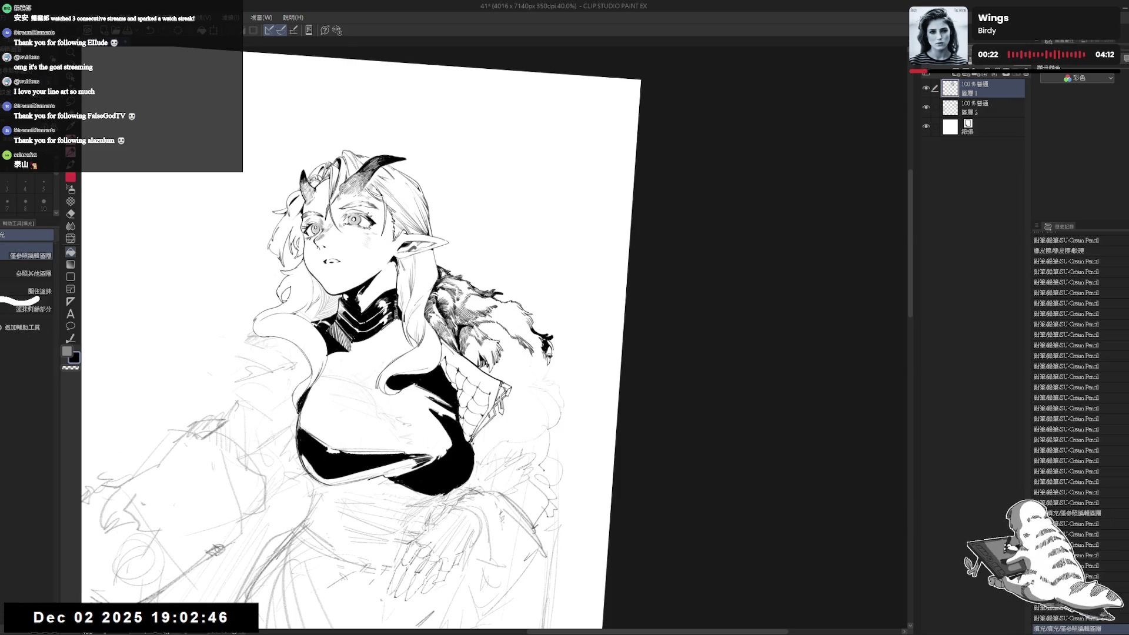
pyautogui.click(545, 333)
pyautogui.click(549, 336)
# Add short hatching strokes through the fur collar with the SU-Cream Pencil.
pyautogui.press('p')
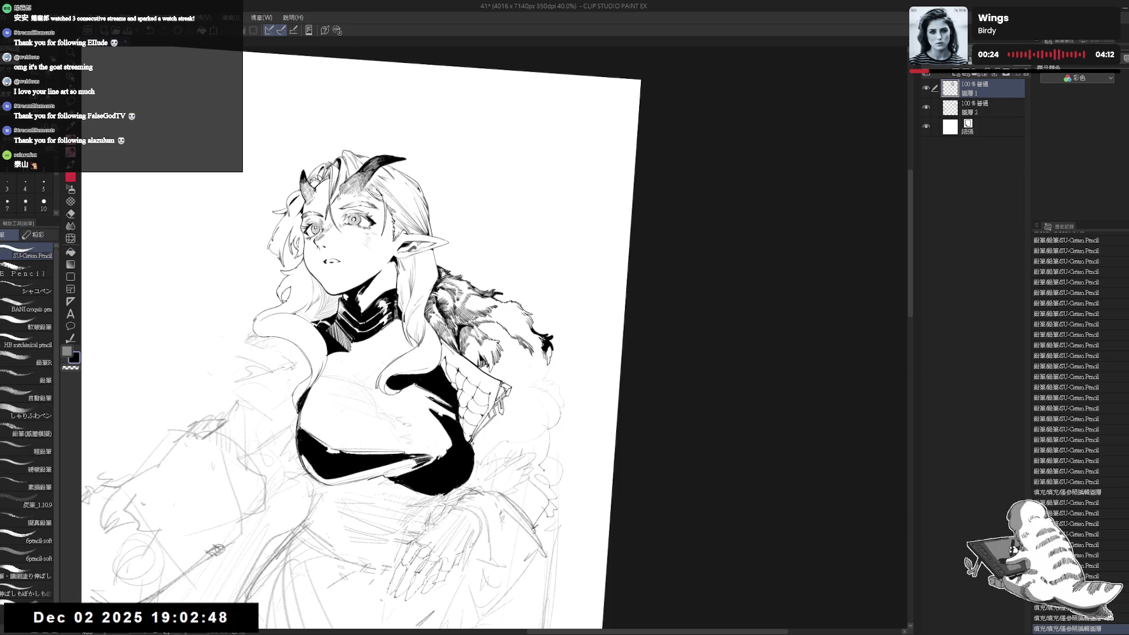
pyautogui.moveTo(546, 350); pyautogui.dragTo(554, 357)
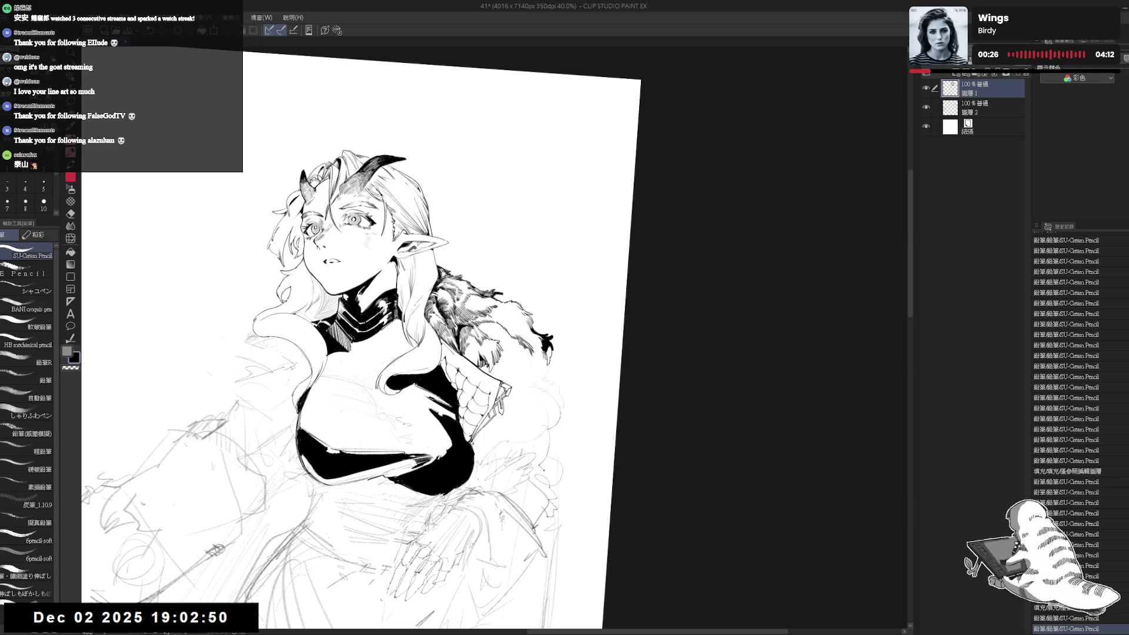
pyautogui.scroll(3, 549, 344)
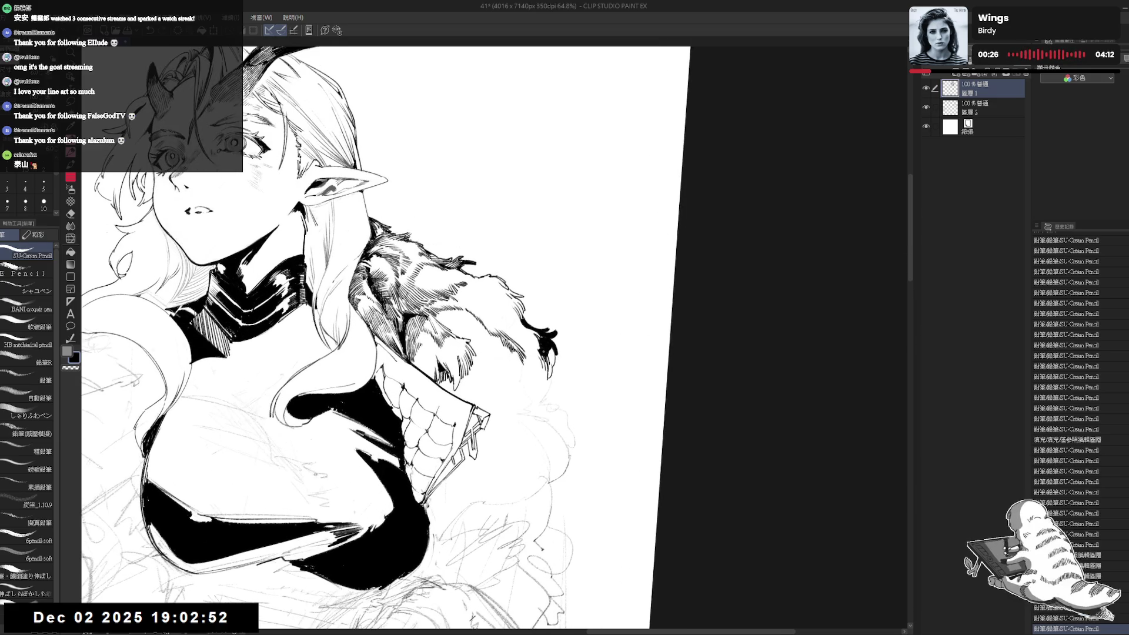
pyautogui.moveTo(550, 350); pyautogui.dragTo(552, 355)
pyautogui.moveTo(549, 350); pyautogui.dragTo(553, 355)
pyautogui.moveTo(549, 350); pyautogui.dragTo(593, 370)
# Erase a stray mark in the fur, then hatch more short strokes along the collar edge.
pyautogui.press('e')
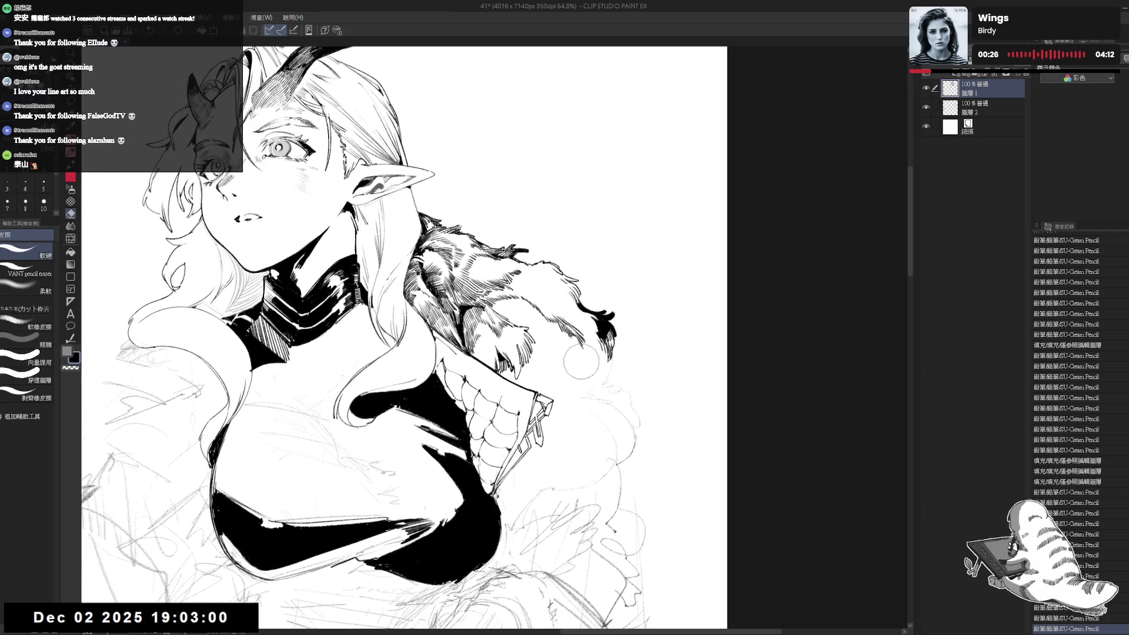
pyautogui.moveTo(607, 381); pyautogui.dragTo(609, 383)
pyautogui.press('p')
pyautogui.moveTo(609, 384); pyautogui.dragTo(506, 329)
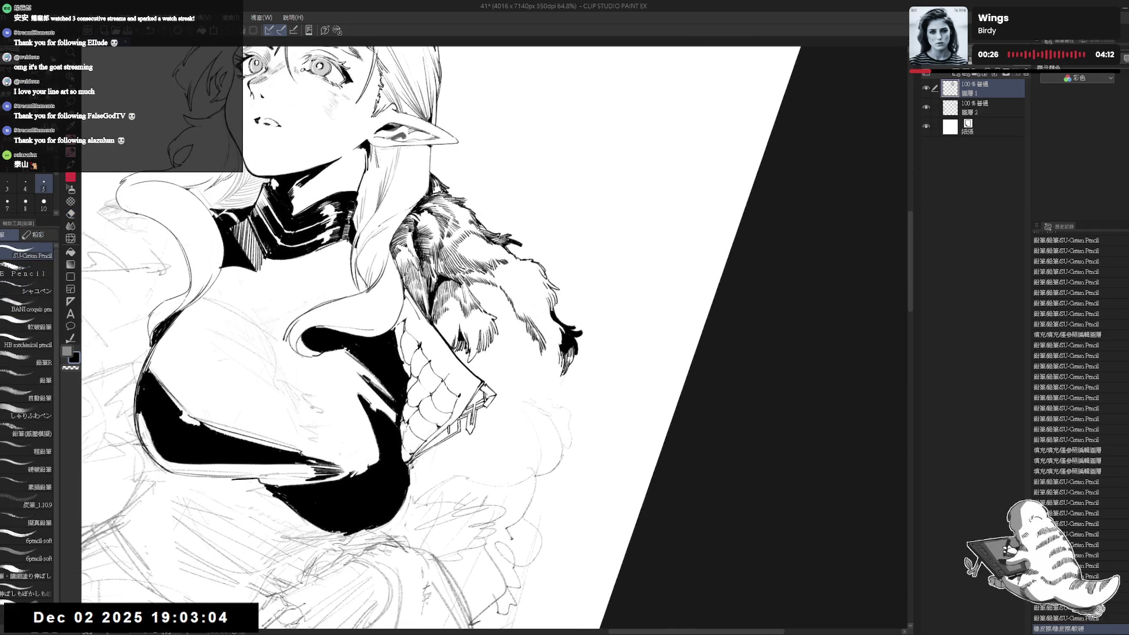
pyautogui.moveTo(467, 283); pyautogui.dragTo(478, 298)
pyautogui.moveTo(471, 287); pyautogui.dragTo(481, 302)
pyautogui.moveTo(474, 291); pyautogui.dragTo(483, 303)
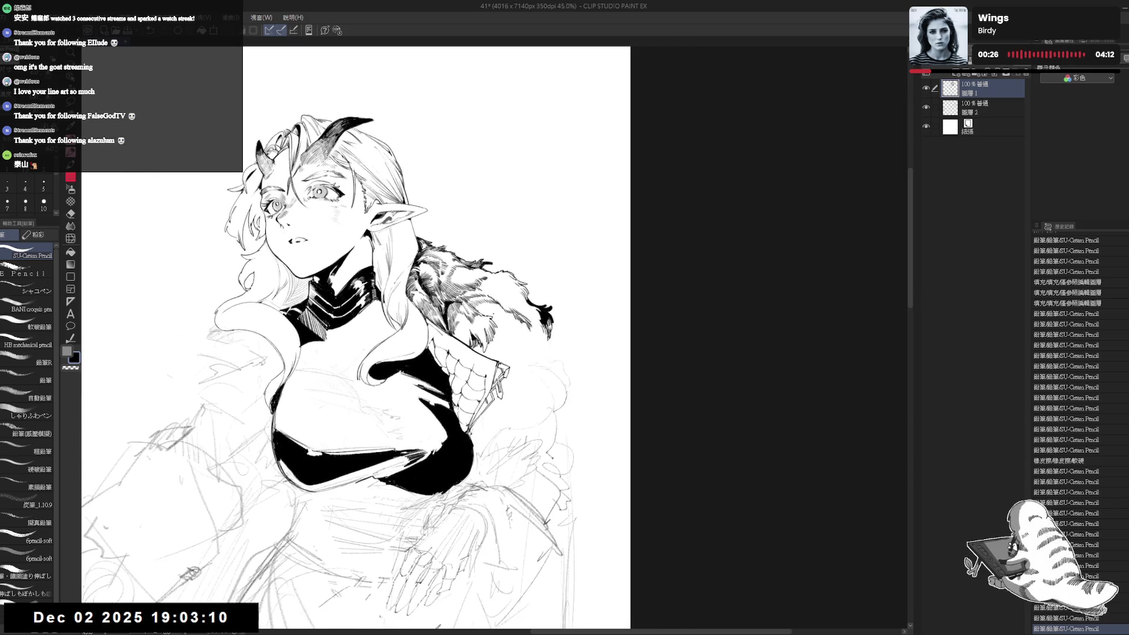
pyautogui.moveTo(554, 348)
pyautogui.mouseDown()
pyautogui.moveTo(561, 334)
pyautogui.moveTo(602, 333)
pyautogui.moveTo(610, 344)
pyautogui.mouseUp()
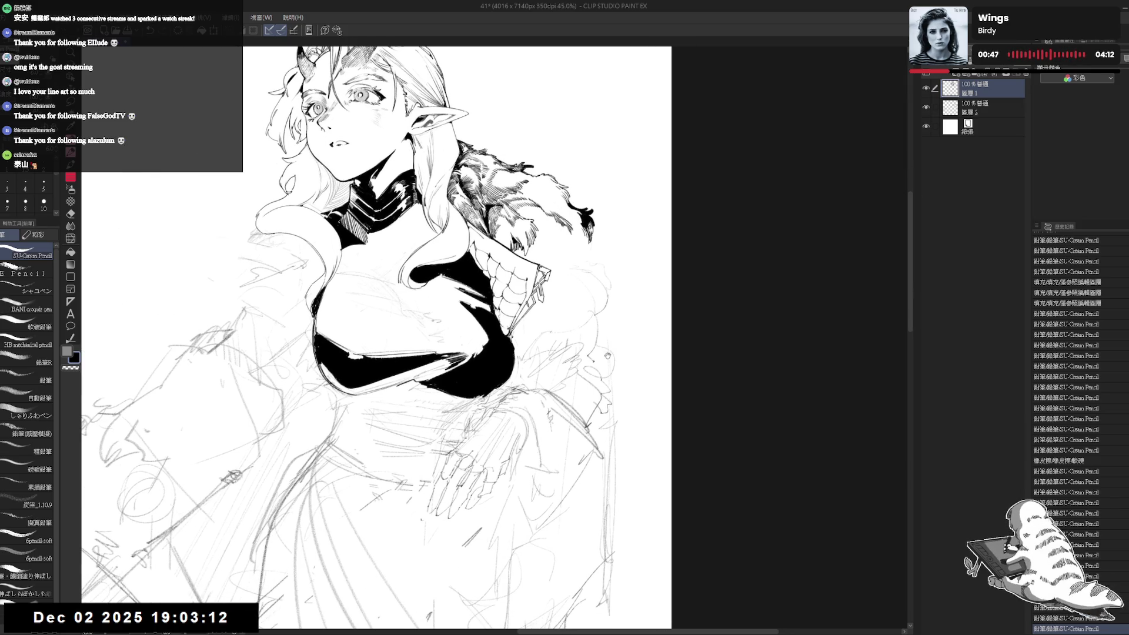
# Erase a stray line near the fur and ink strokes along its right edge.
pyautogui.moveTo(591, 272)
pyautogui.mouseDown()
pyautogui.moveTo(587, 303)
pyautogui.moveTo(577, 218)
pyautogui.moveTo(603, 280)
pyautogui.moveTo(576, 279)
pyautogui.moveTo(603, 334)
pyautogui.mouseUp()
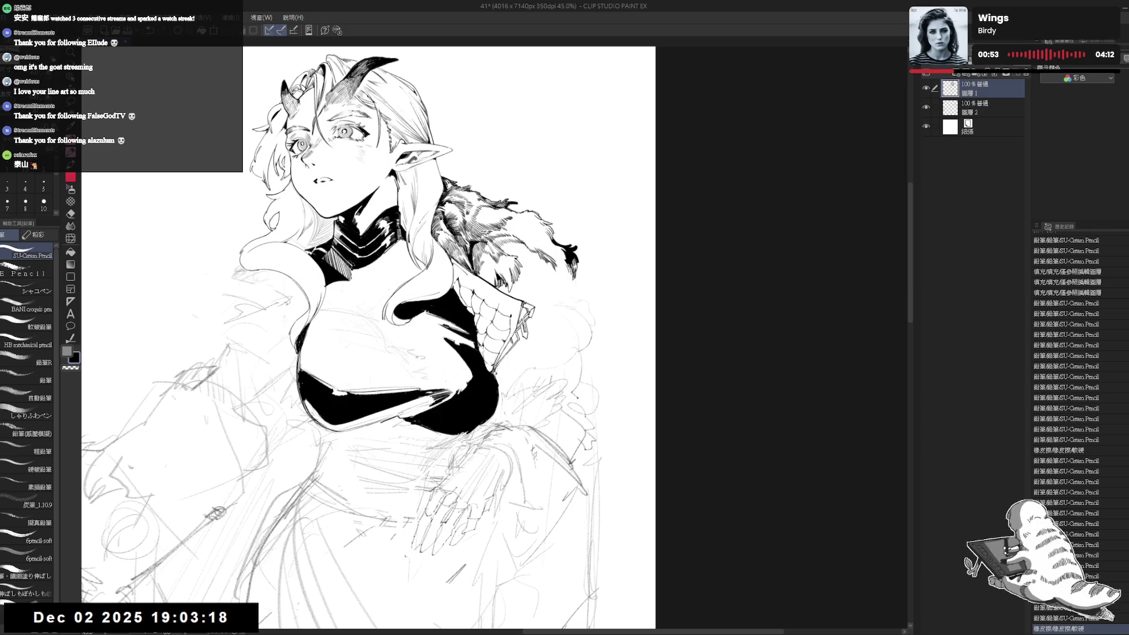
pyautogui.moveTo(593, 282); pyautogui.dragTo(593, 298)
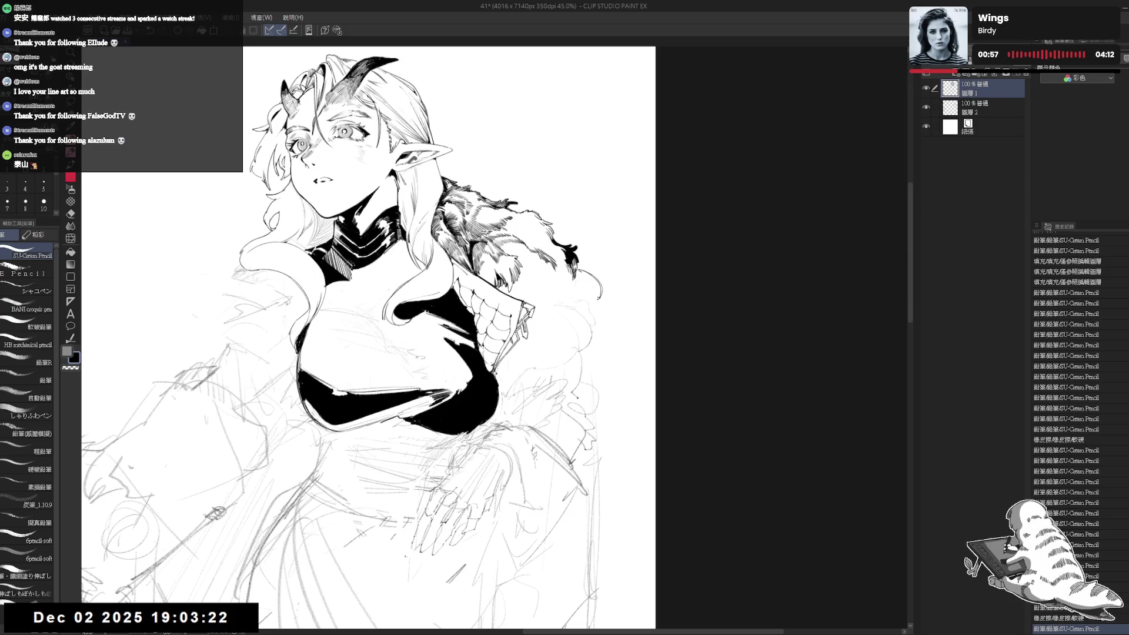
pyautogui.press('e')
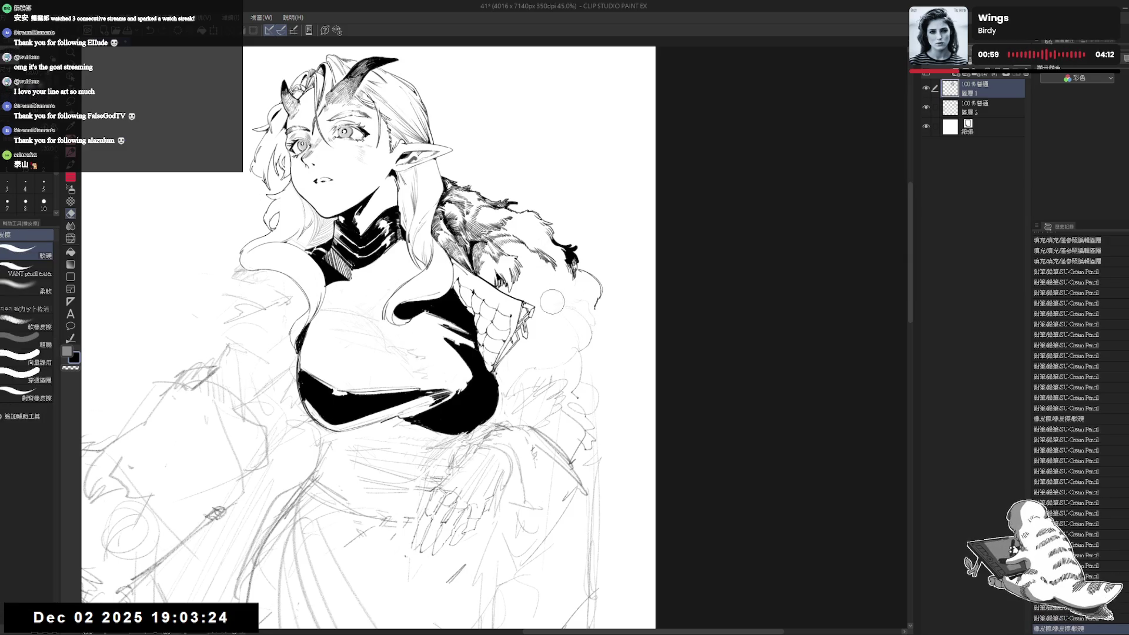
pyautogui.moveTo(558, 291)
pyautogui.mouseDown()
pyautogui.moveTo(552, 305)
pyautogui.moveTo(587, 323)
pyautogui.moveTo(596, 344)
pyautogui.mouseUp()
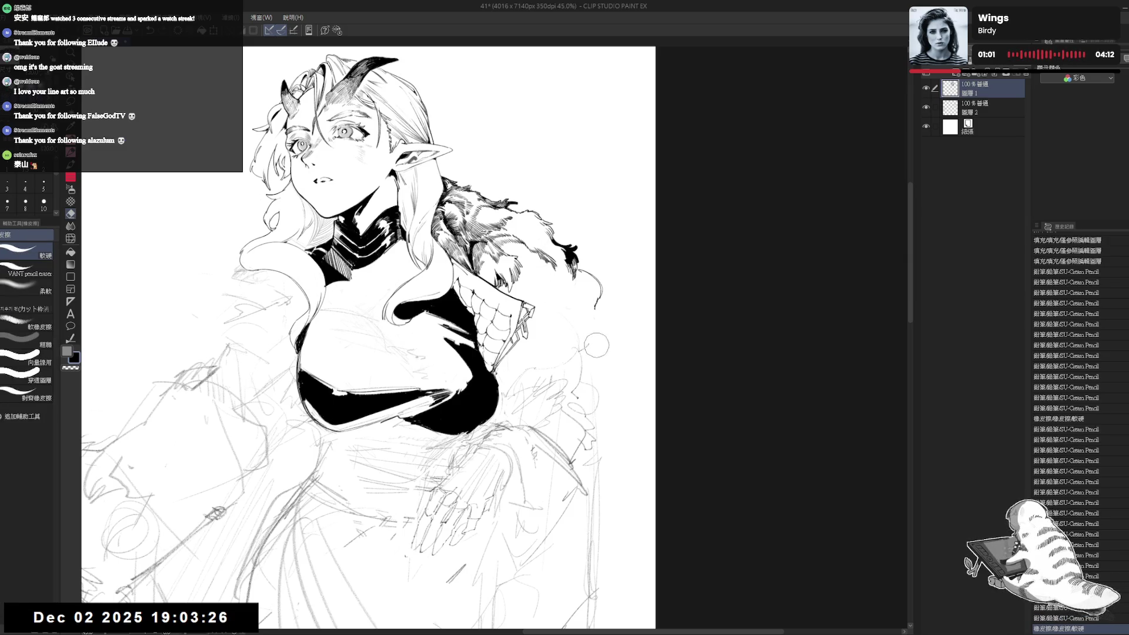
pyautogui.press('p')
pyautogui.moveTo(572, 259); pyautogui.dragTo(576, 272)
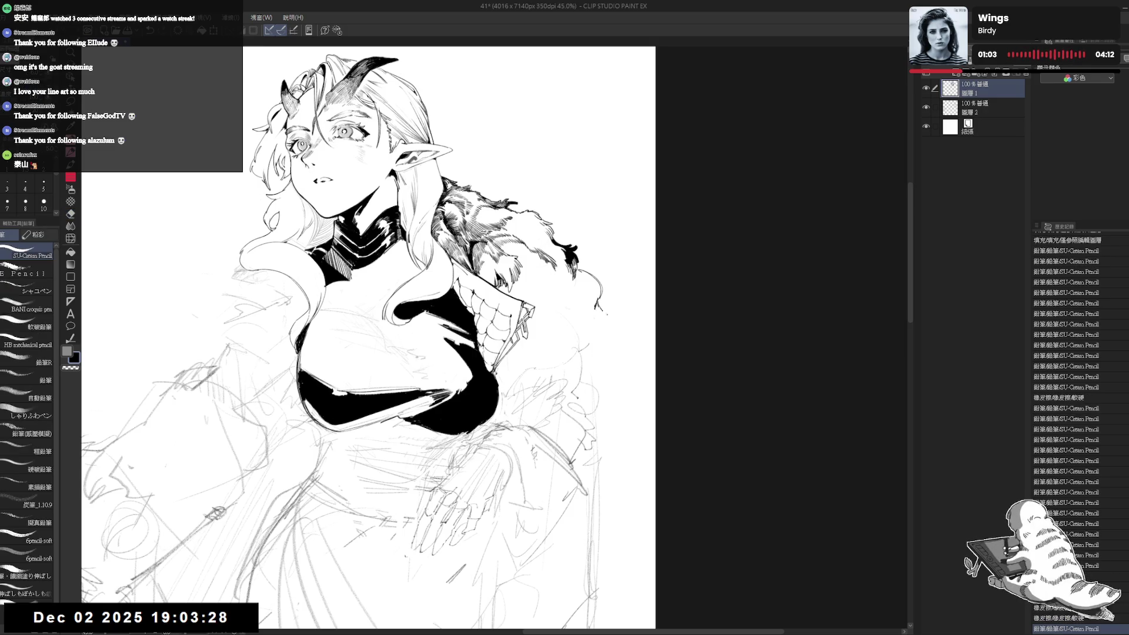
pyautogui.moveTo(601, 311); pyautogui.dragTo(614, 317)
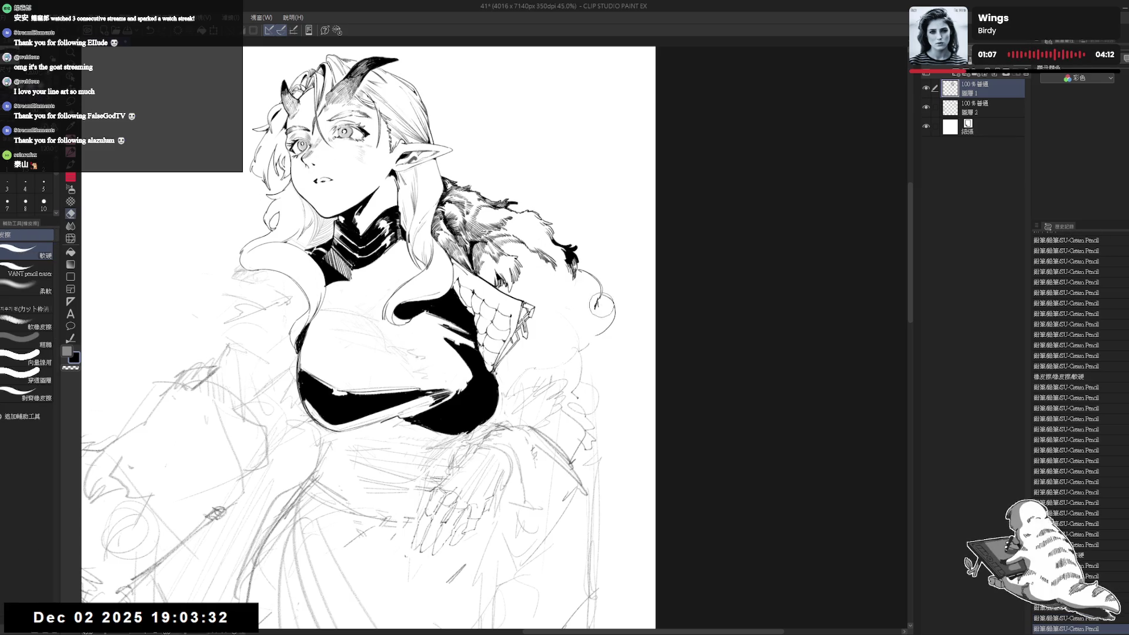
# Erase sketch lines beside the fur, undo a stroke, and ink the right outline downward.
pyautogui.press('e')
pyautogui.moveTo(585, 294)
pyautogui.mouseDown()
pyautogui.moveTo(606, 314)
pyautogui.moveTo(620, 304)
pyautogui.moveTo(600, 329)
pyautogui.moveTo(592, 282)
pyautogui.moveTo(605, 294)
pyautogui.moveTo(599, 337)
pyautogui.mouseUp()
pyautogui.press('p')
pyautogui.hotkey('ctrl', 'z')
pyautogui.moveTo(532, 305); pyautogui.dragTo(539, 309)
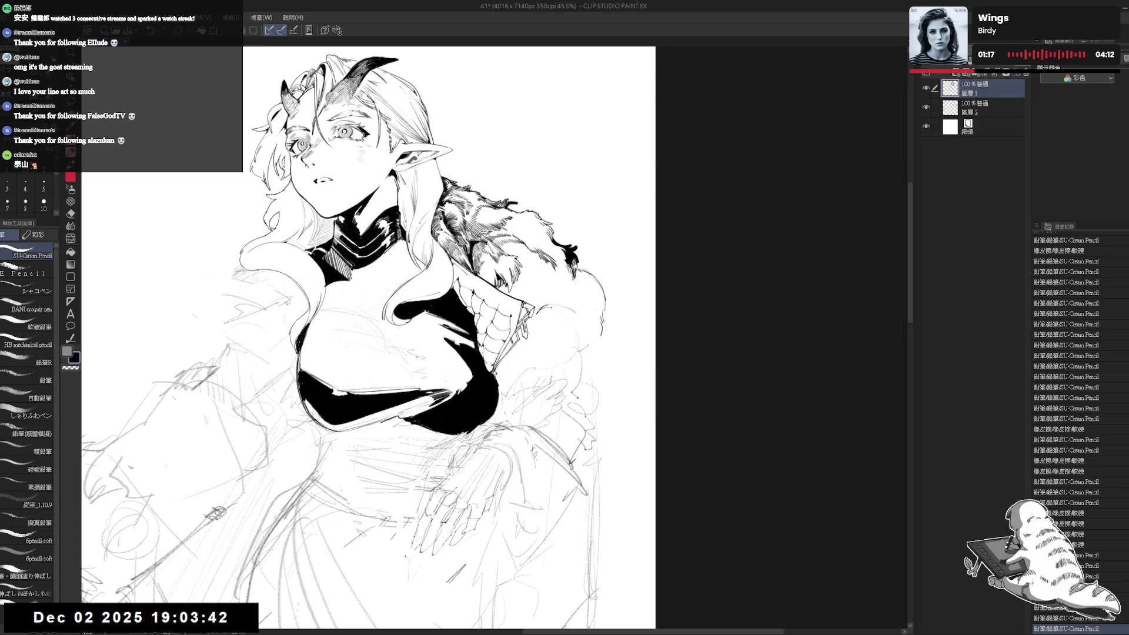
pyautogui.moveTo(577, 313); pyautogui.dragTo(601, 340)
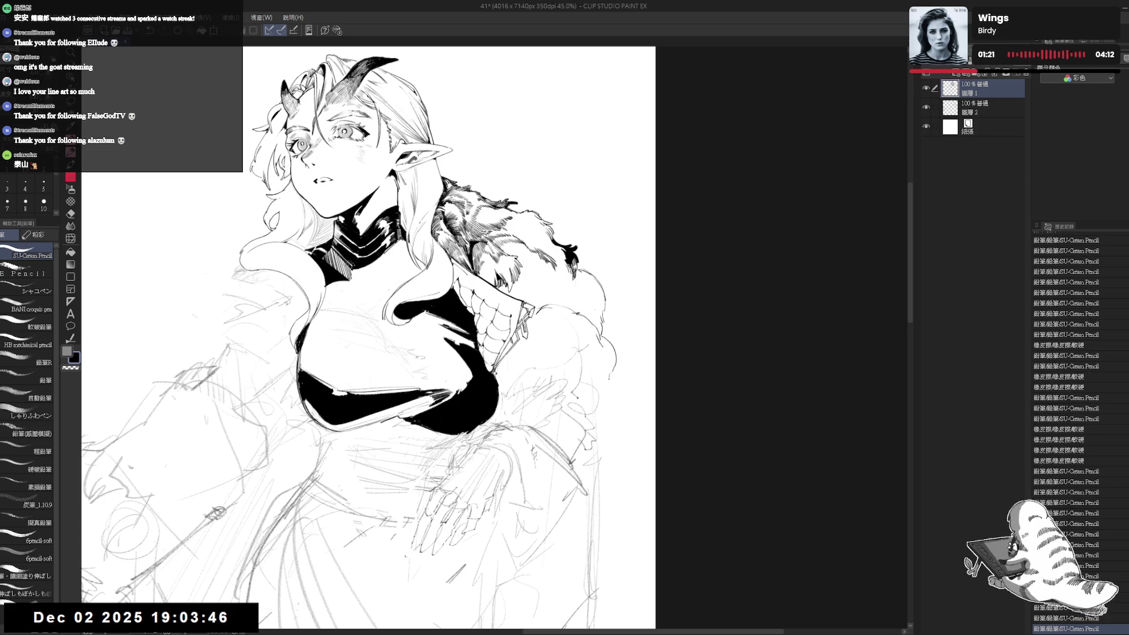
# Erase a stray mark by the fur and fill two small spots near the armor black.
pyautogui.press('e')
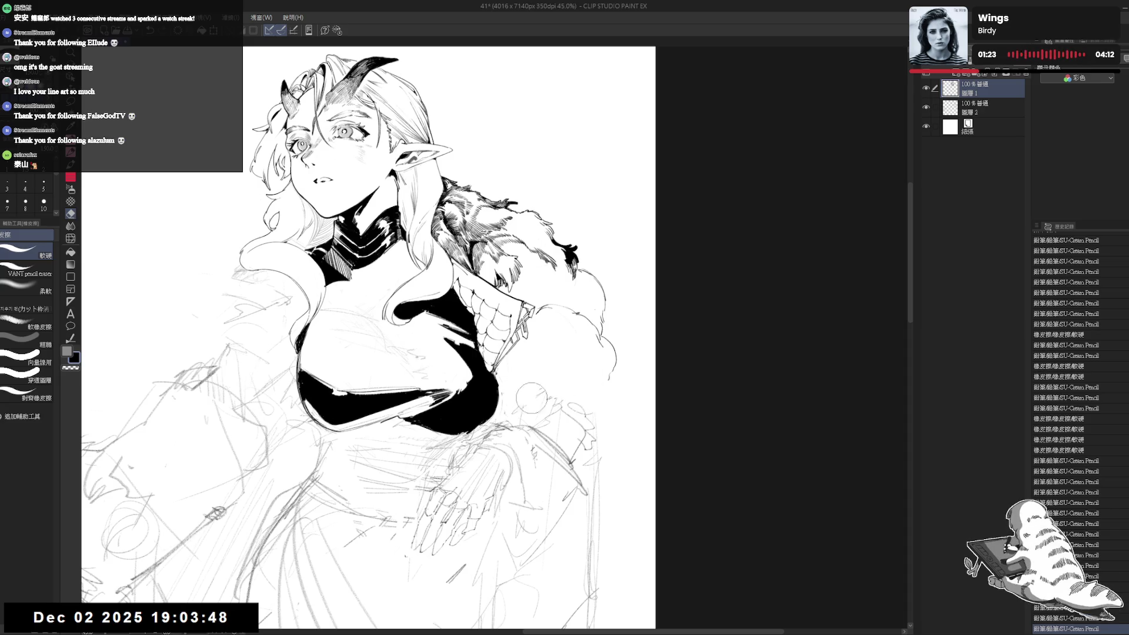
pyautogui.moveTo(532, 397)
pyautogui.mouseDown()
pyautogui.moveTo(521, 388)
pyautogui.moveTo(538, 381)
pyautogui.mouseUp()
pyautogui.press('p')
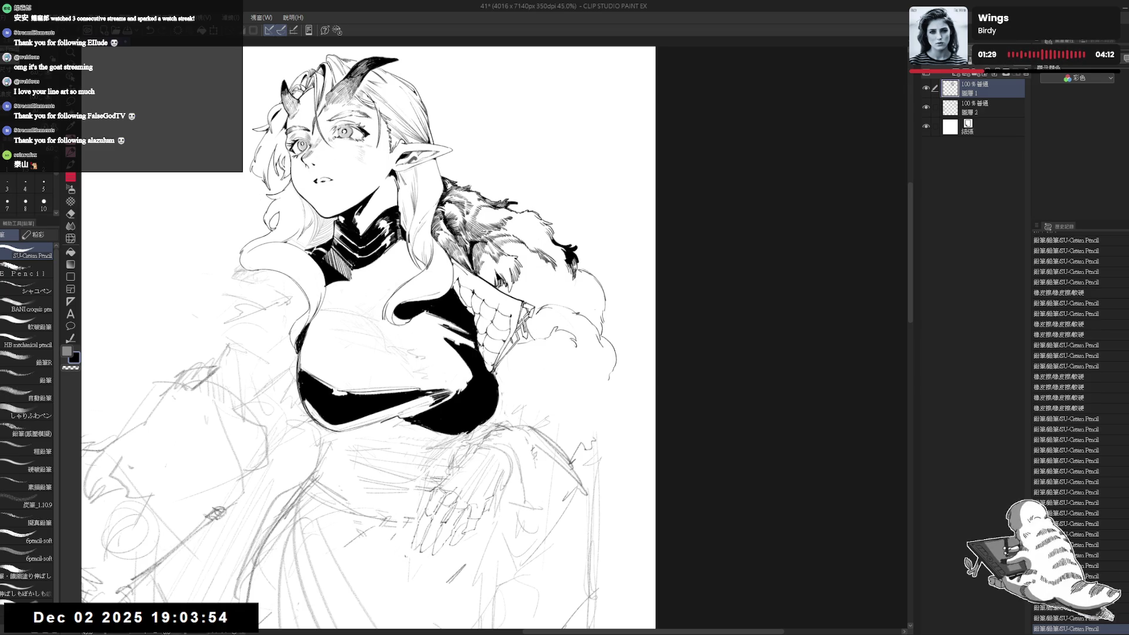
pyautogui.press('g')
pyautogui.click(525, 336)
pyautogui.click(525, 338)
pyautogui.press('p')
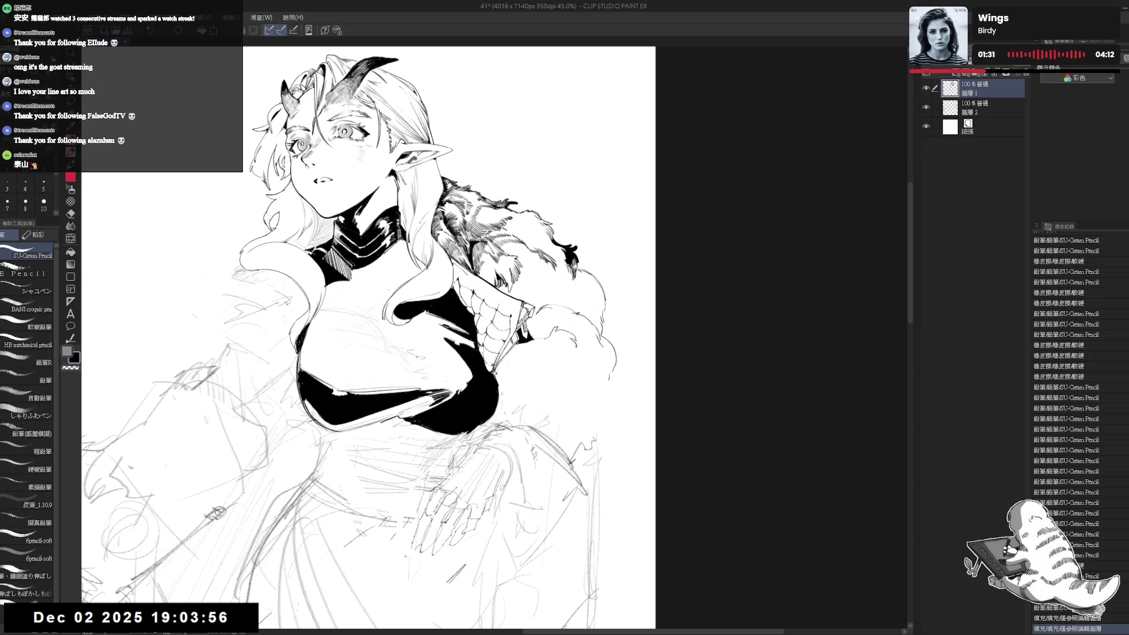
pyautogui.press('-')
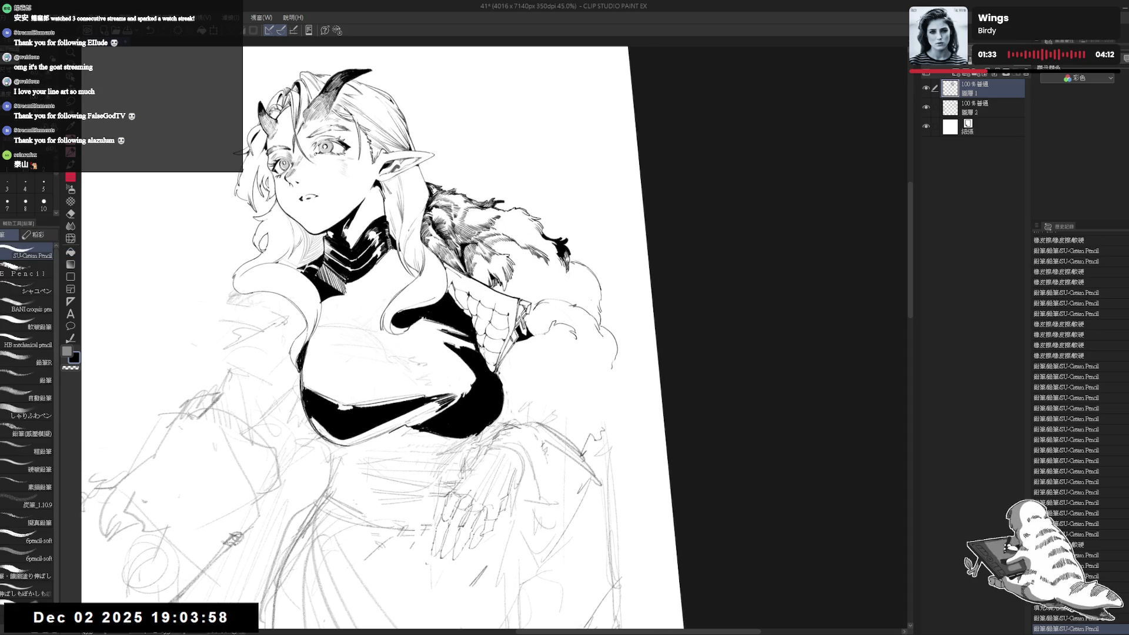
# Add more pencil strokes to the fur while rotating the canvas to comfortable angles.
pyautogui.moveTo(529, 385); pyautogui.dragTo(538, 381)
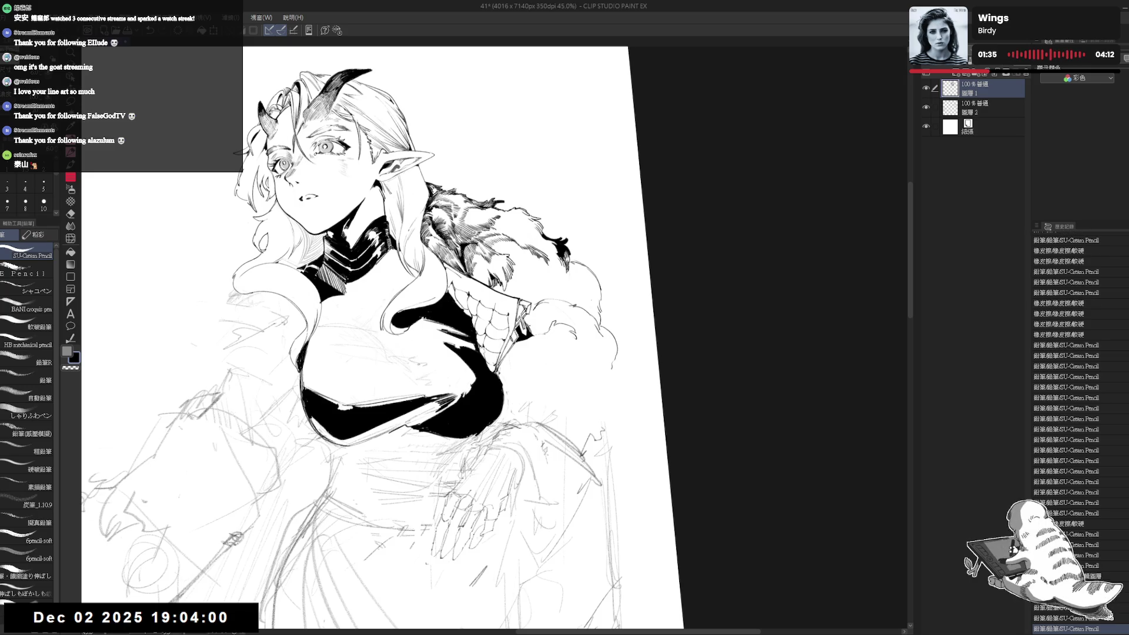
pyautogui.moveTo(220, 613); pyautogui.dragTo(227, 620)
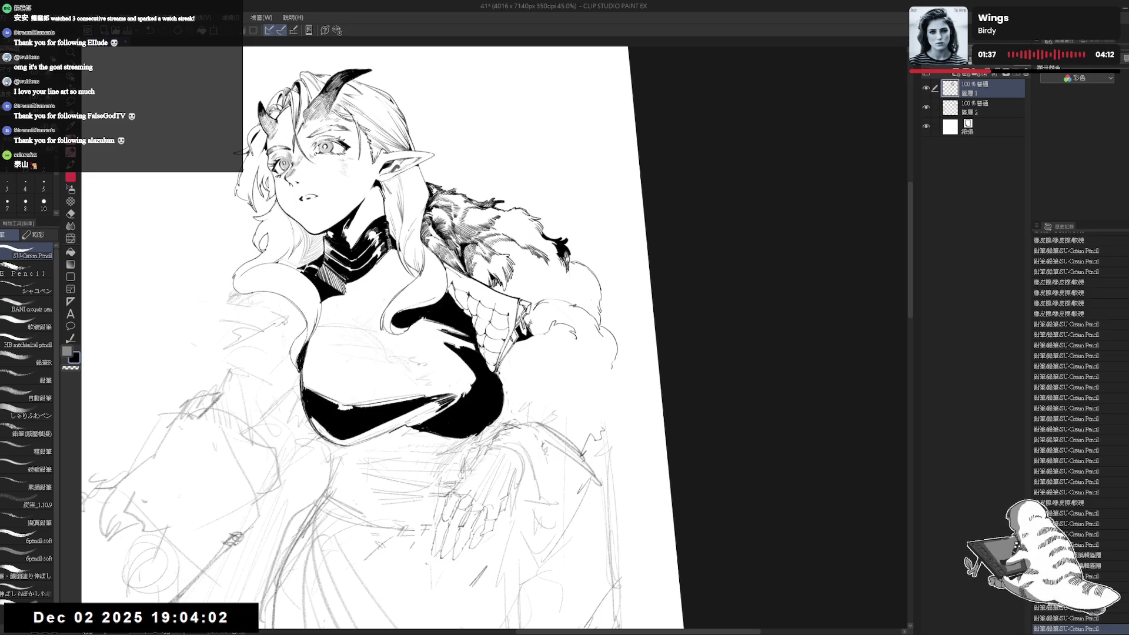
pyautogui.moveTo(476, 582); pyautogui.dragTo(487, 567)
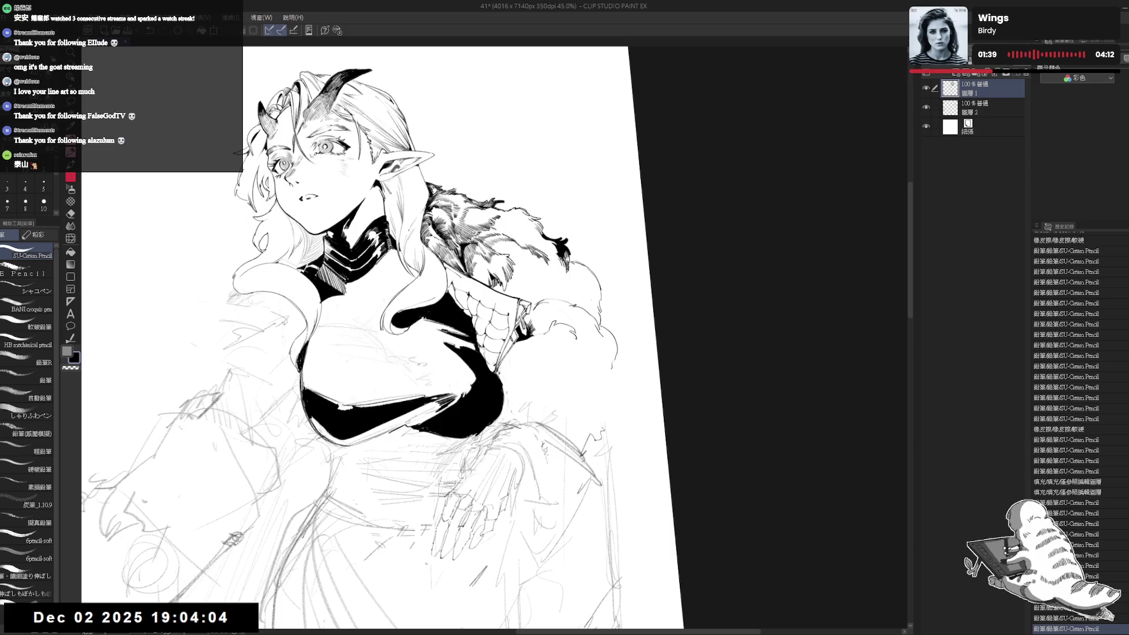
pyautogui.moveTo(470, 338); pyautogui.dragTo(423, 364)
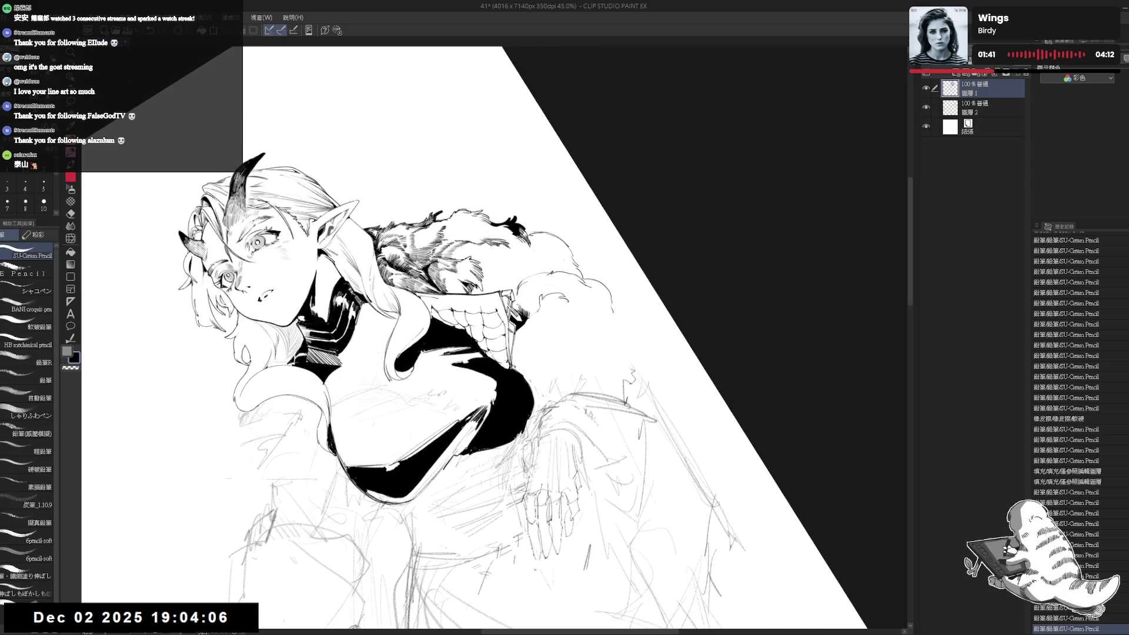
pyautogui.moveTo(482, 576); pyautogui.dragTo(488, 567)
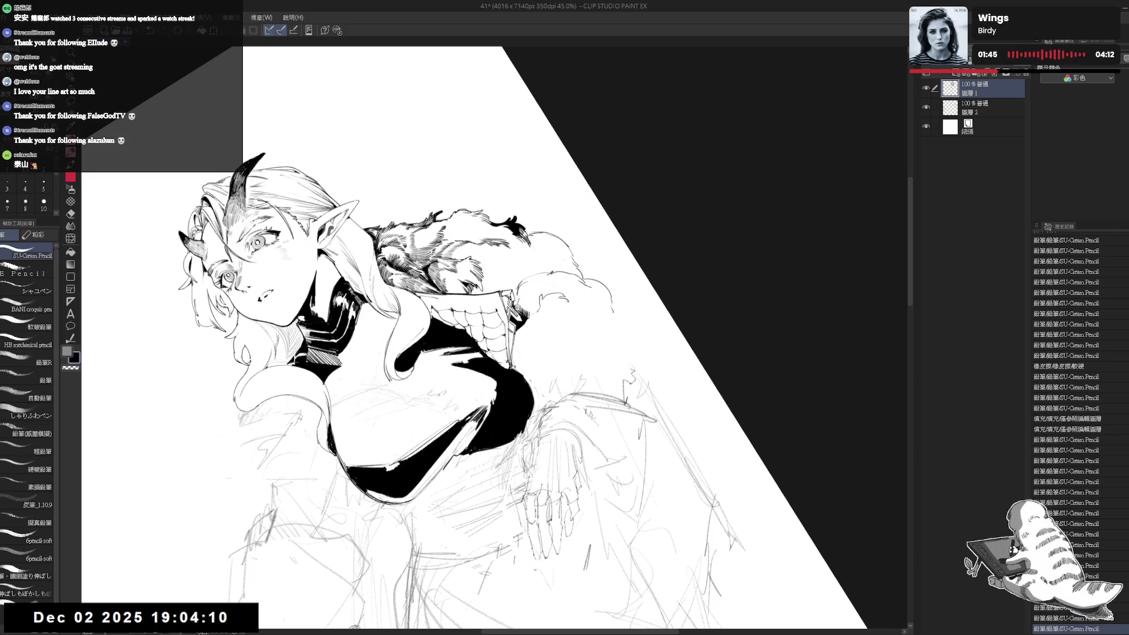
pyautogui.moveTo(470, 353); pyautogui.dragTo(446, 305)
pyautogui.moveTo(482, 576); pyautogui.dragTo(488, 567)
pyautogui.moveTo(471, 353); pyautogui.dragTo(447, 317)
pyautogui.press('p')
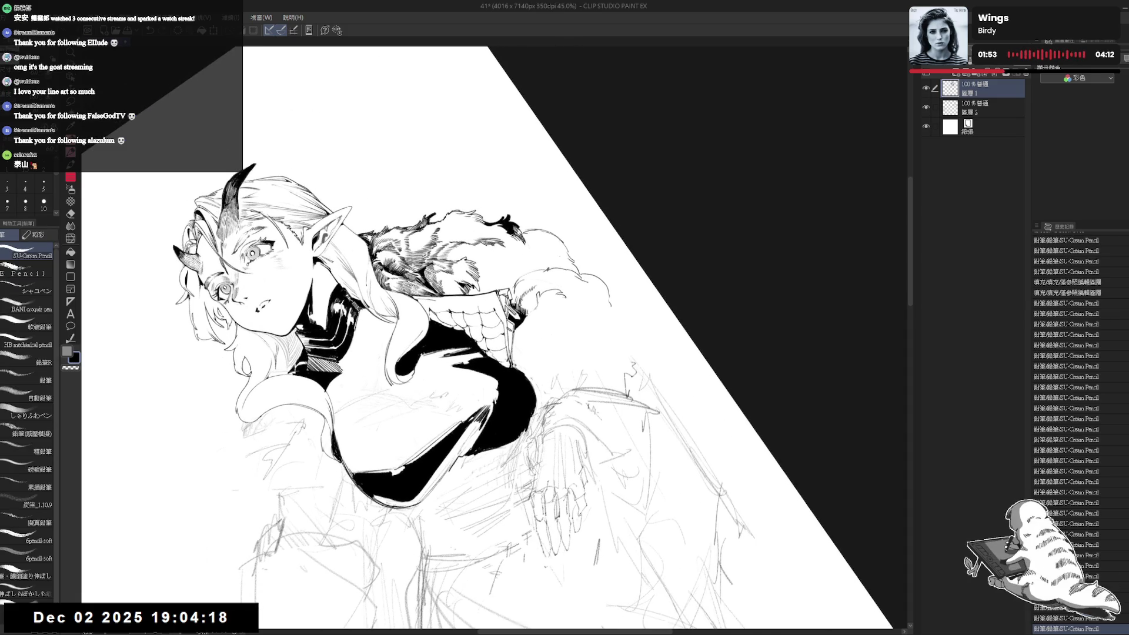
pyautogui.moveTo(482, 576); pyautogui.dragTo(488, 567)
pyautogui.moveTo(482, 576); pyautogui.dragTo(488, 568)
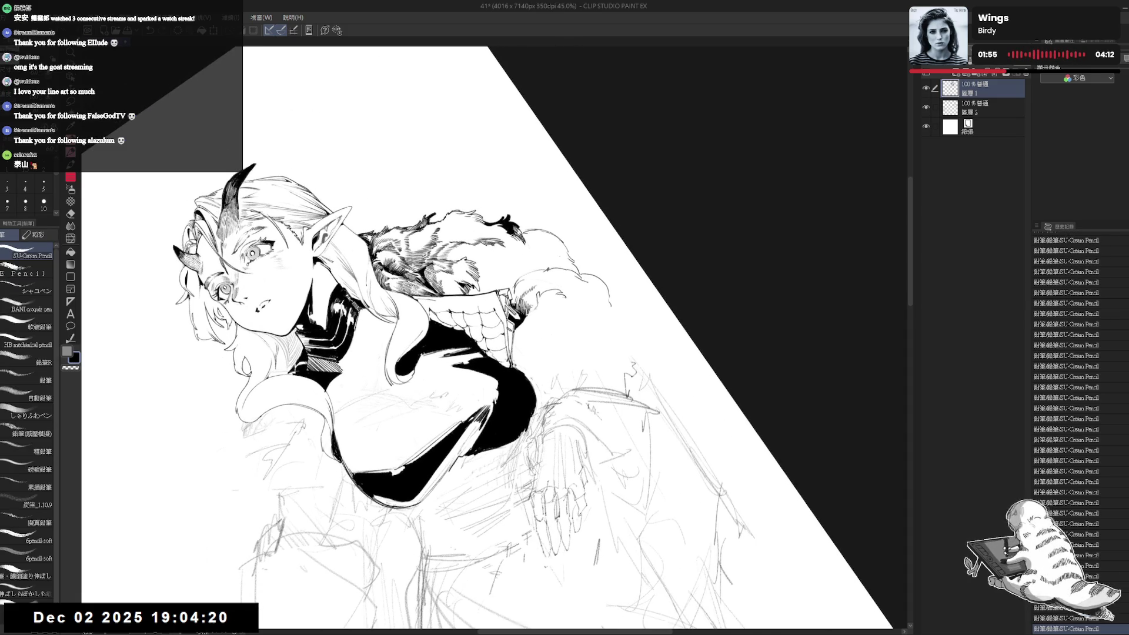
pyautogui.moveTo(594, 388); pyautogui.dragTo(572, 351)
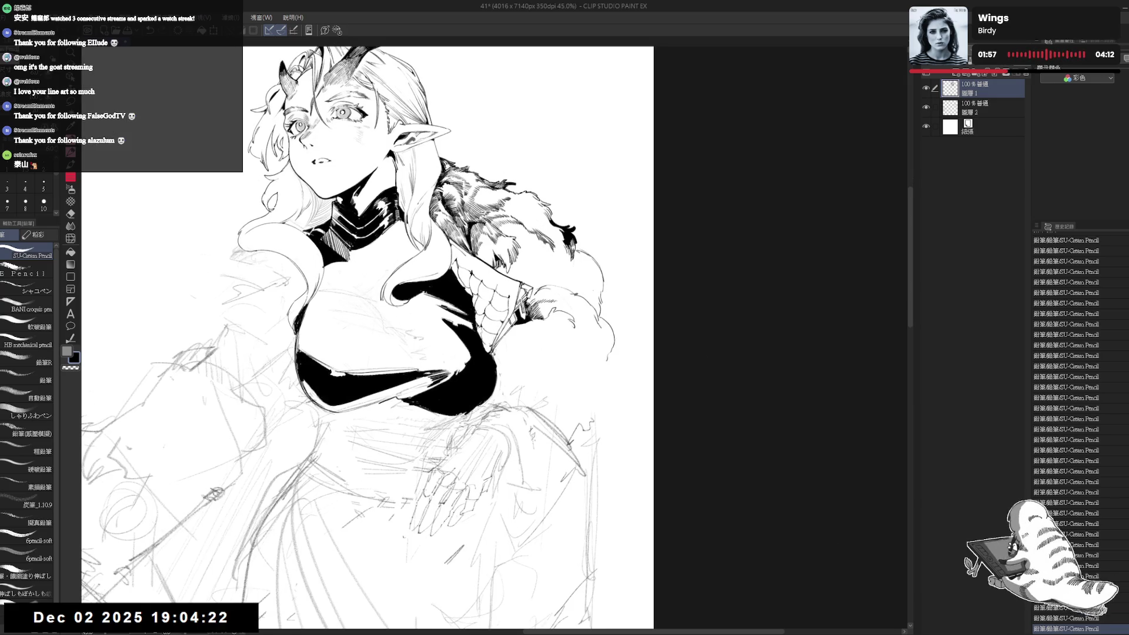
# Erase stray marks near the fur, then extend hatching down the right sleeve edge.
pyautogui.press('e')
pyautogui.moveTo(494, 340); pyautogui.dragTo(526, 400)
pyautogui.press('p')
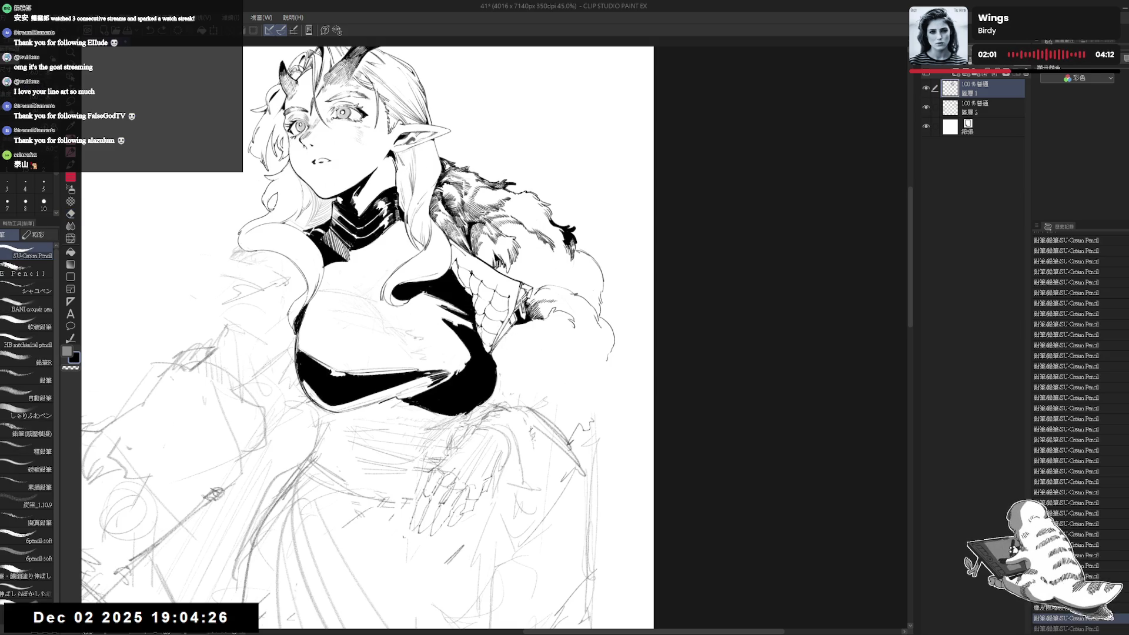
pyautogui.moveTo(499, 353); pyautogui.dragTo(507, 332)
pyautogui.moveTo(614, 406); pyautogui.dragTo(610, 403)
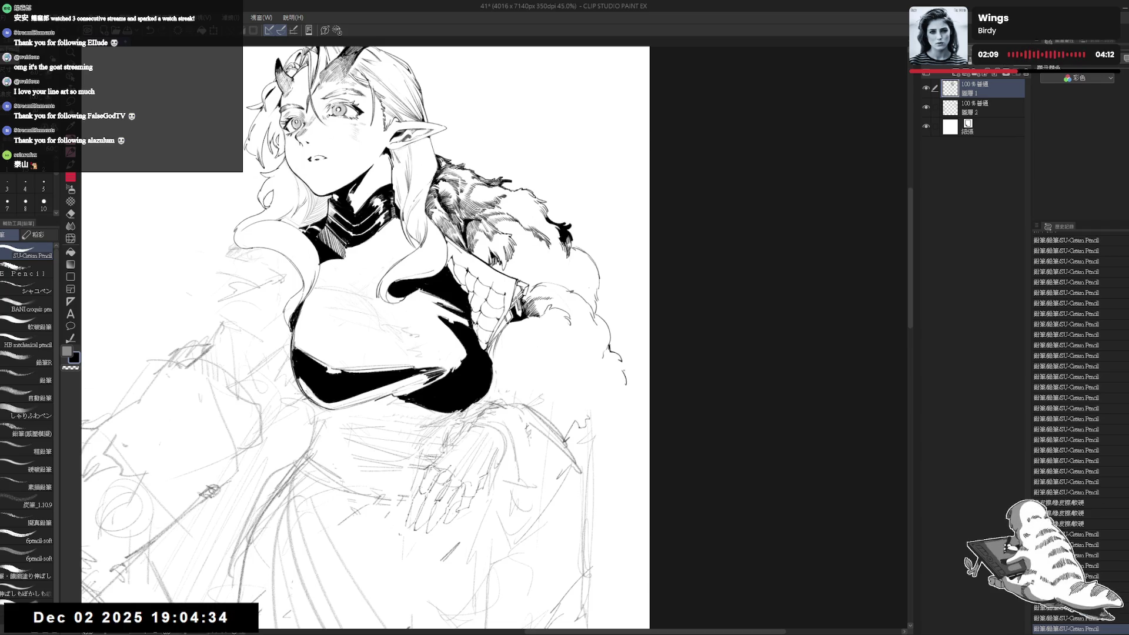
pyautogui.moveTo(630, 372); pyautogui.dragTo(638, 385)
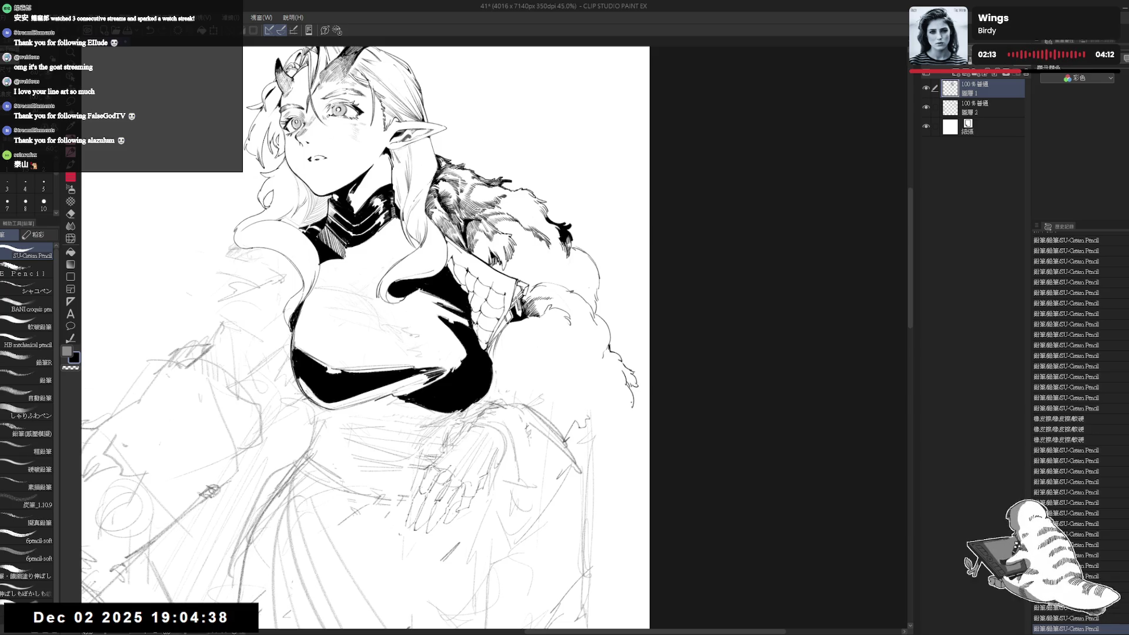
pyautogui.moveTo(631, 402); pyautogui.dragTo(605, 432)
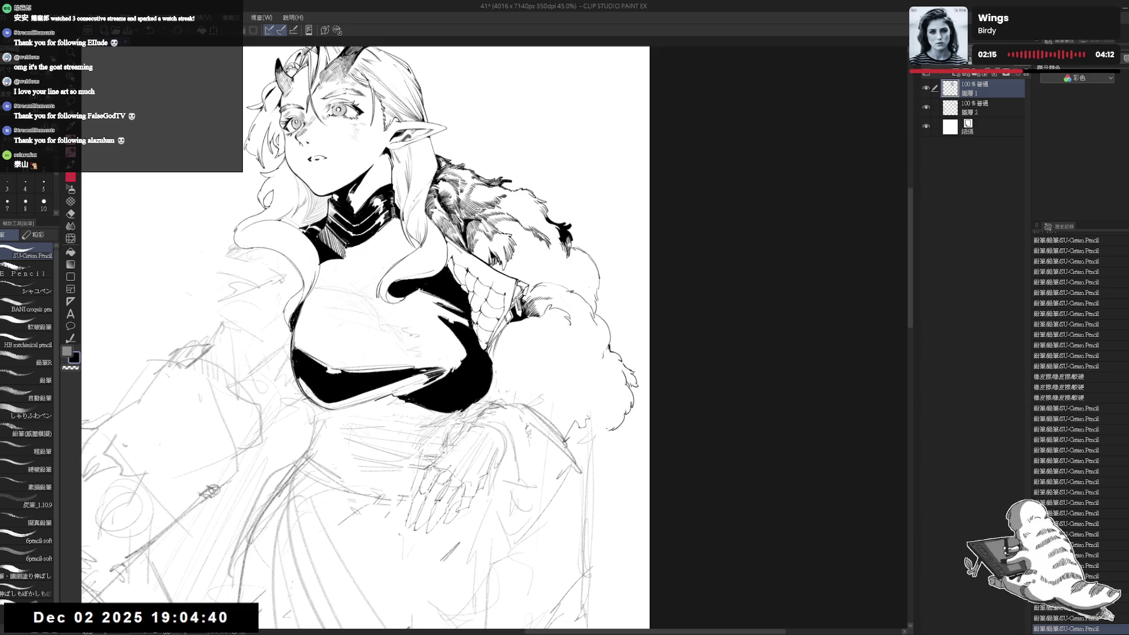
# Zoom out and pan across the figure to review the inking, then zoom back in on the chest.
pyautogui.scroll(-4, 660, 342)
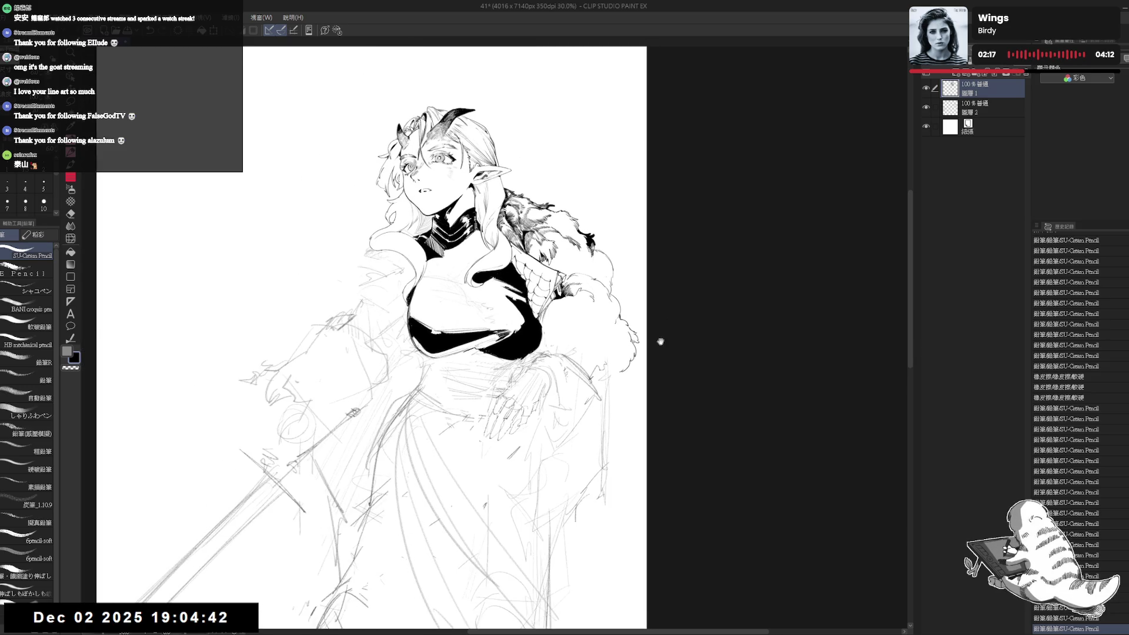
pyautogui.scroll(-1, 660, 342)
pyautogui.moveTo(647, 353)
pyautogui.mouseDown()
pyautogui.moveTo(623, 306)
pyautogui.moveTo(603, 330)
pyautogui.moveTo(582, 324)
pyautogui.mouseUp()
pyautogui.scroll(-1, 604, 330)
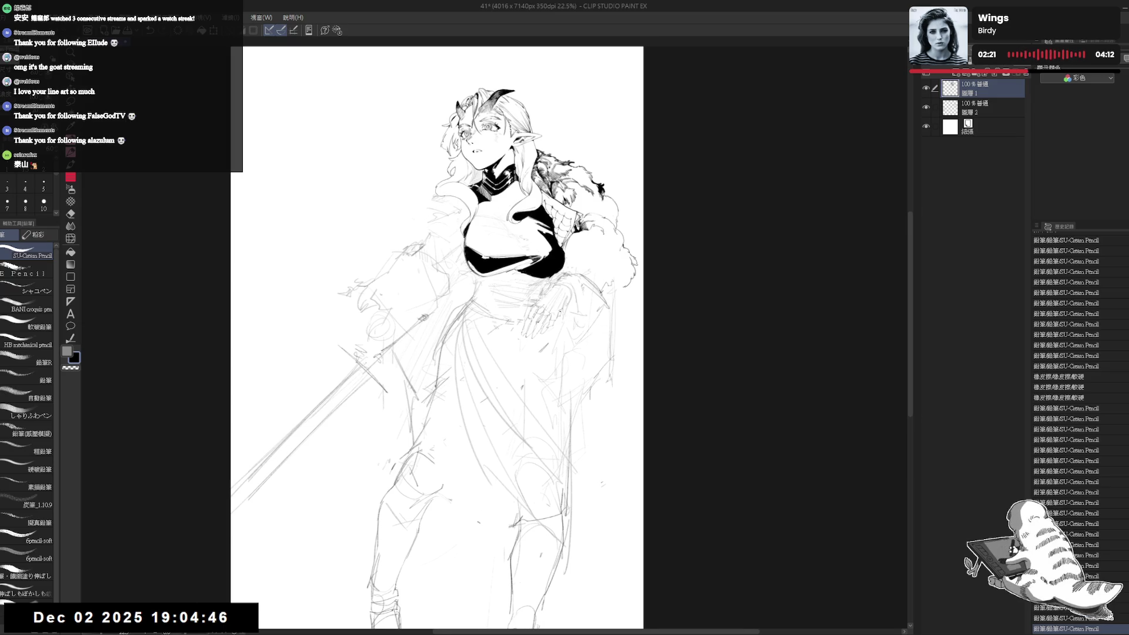
pyautogui.scroll(1, 558, 312)
pyautogui.scroll(2, 595, 269)
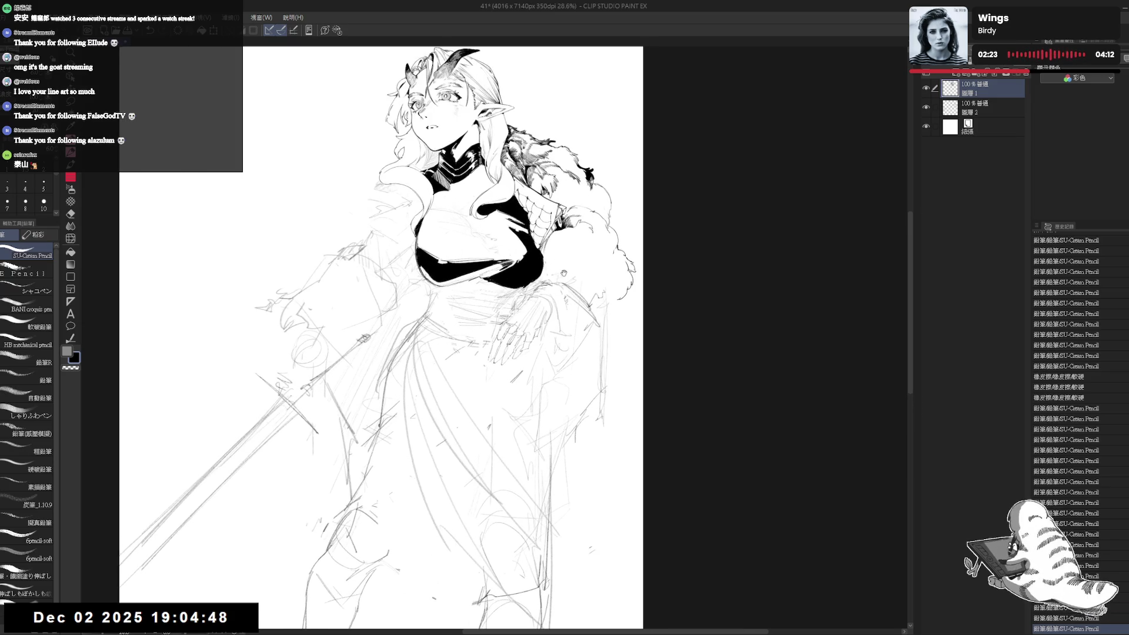
pyautogui.moveTo(609, 344); pyautogui.dragTo(606, 350)
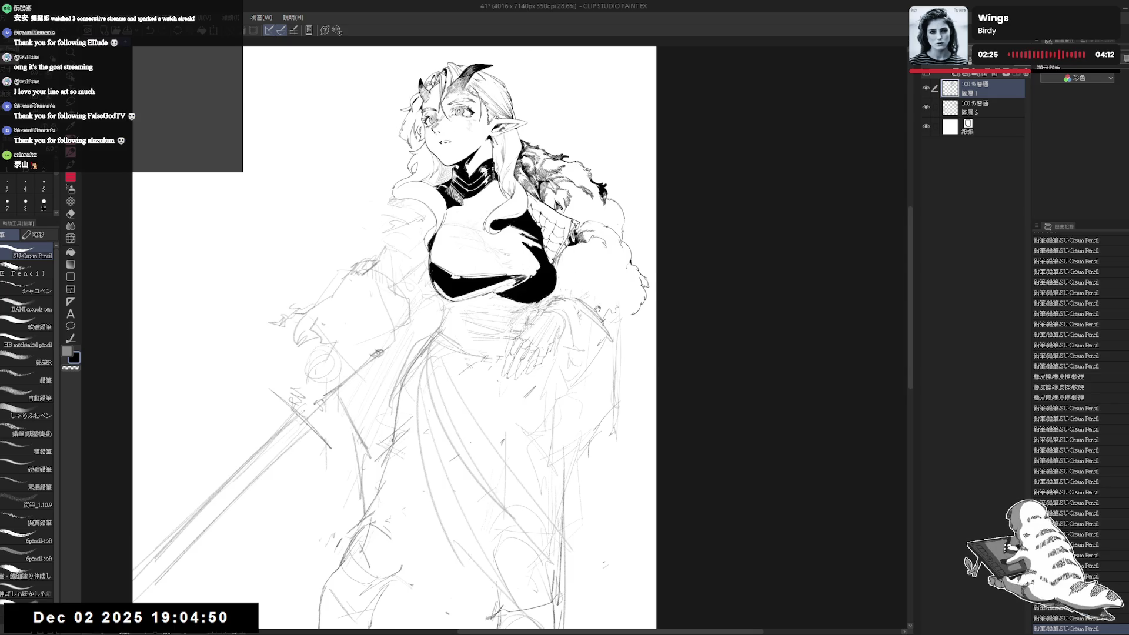
pyautogui.moveTo(422, 341)
pyautogui.mouseDown()
pyautogui.moveTo(534, 335)
pyautogui.moveTo(471, 332)
pyautogui.mouseUp()
pyautogui.moveTo(719, 341); pyautogui.dragTo(705, 337)
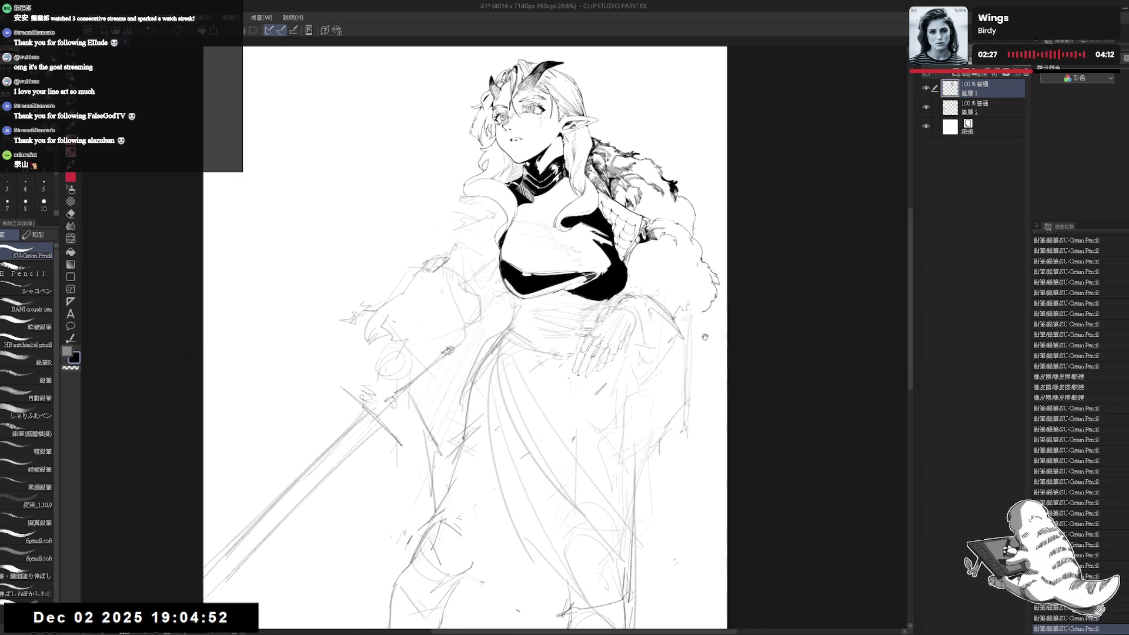
pyautogui.scroll(5, 704, 337)
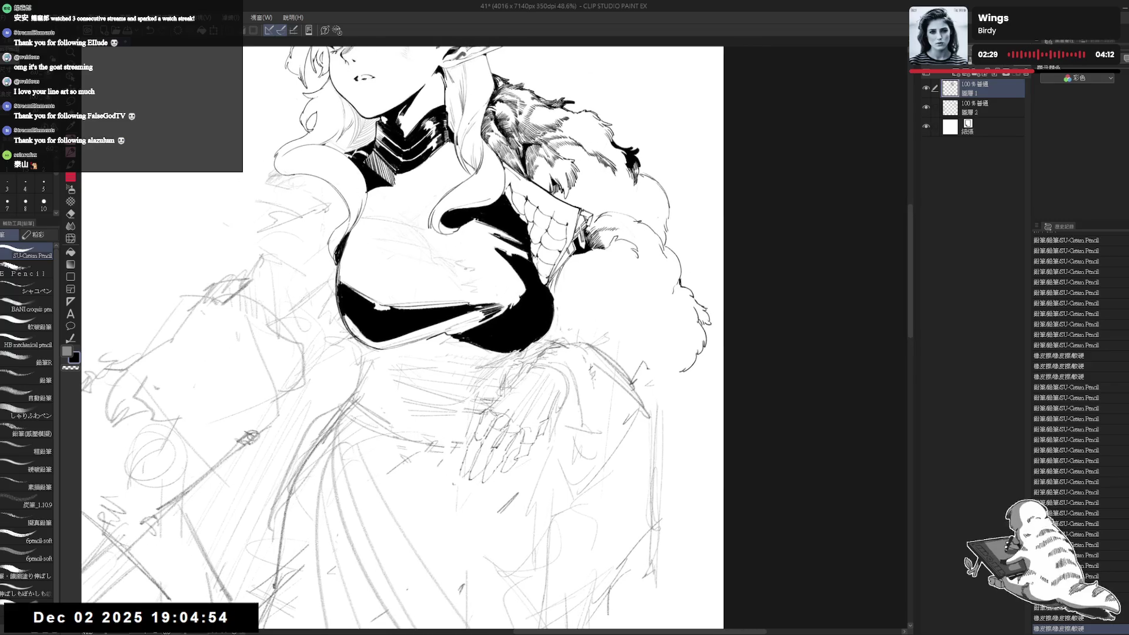
# Ink small marks along the lower-right edge of the black top and erase pencil marks beside it.
pyautogui.moveTo(553, 321)
pyautogui.mouseDown()
pyautogui.moveTo(571, 329)
pyautogui.moveTo(549, 344)
pyautogui.moveTo(569, 353)
pyautogui.moveTo(565, 339)
pyautogui.moveTo(575, 338)
pyautogui.mouseUp()
pyautogui.moveTo(571, 336); pyautogui.dragTo(588, 347)
pyautogui.moveTo(564, 332)
pyautogui.mouseDown()
pyautogui.moveTo(617, 331)
pyautogui.moveTo(603, 327)
pyautogui.moveTo(609, 344)
pyautogui.mouseUp()
pyautogui.press('e')
pyautogui.moveTo(588, 329); pyautogui.dragTo(611, 347)
pyautogui.moveTo(591, 332); pyautogui.dragTo(617, 341)
pyautogui.press('p')
# Fill two small gaps black at the top's lower-right edge and add a mark near the sleeve.
pyautogui.press('g')
pyautogui.click(577, 343)
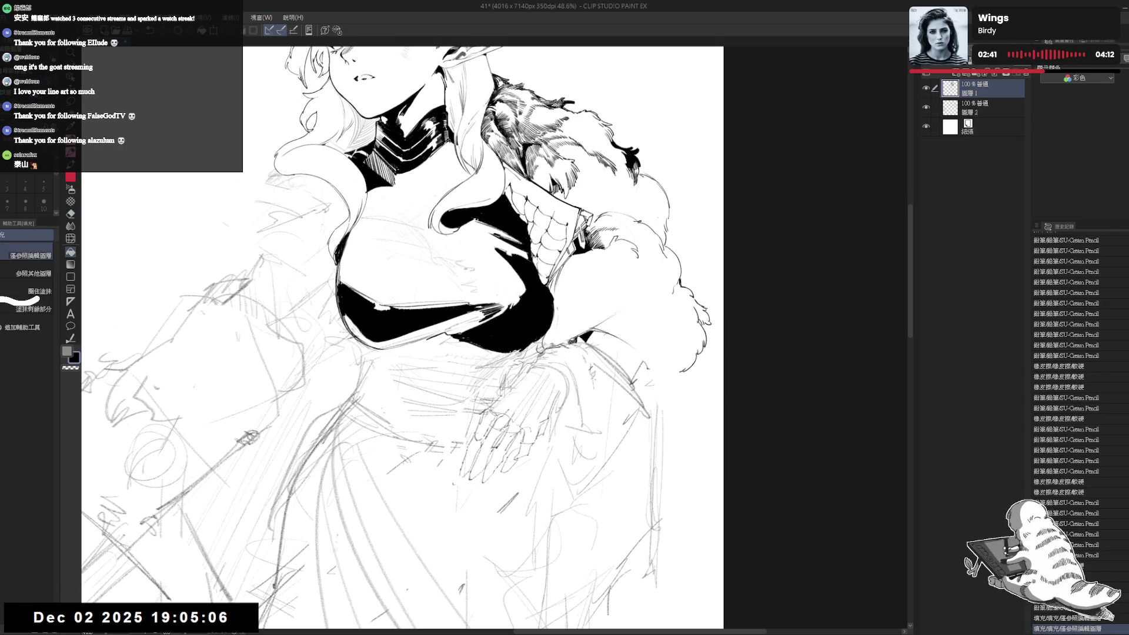
pyautogui.click(572, 340)
pyautogui.press('p')
pyautogui.moveTo(529, 294); pyautogui.dragTo(646, 412)
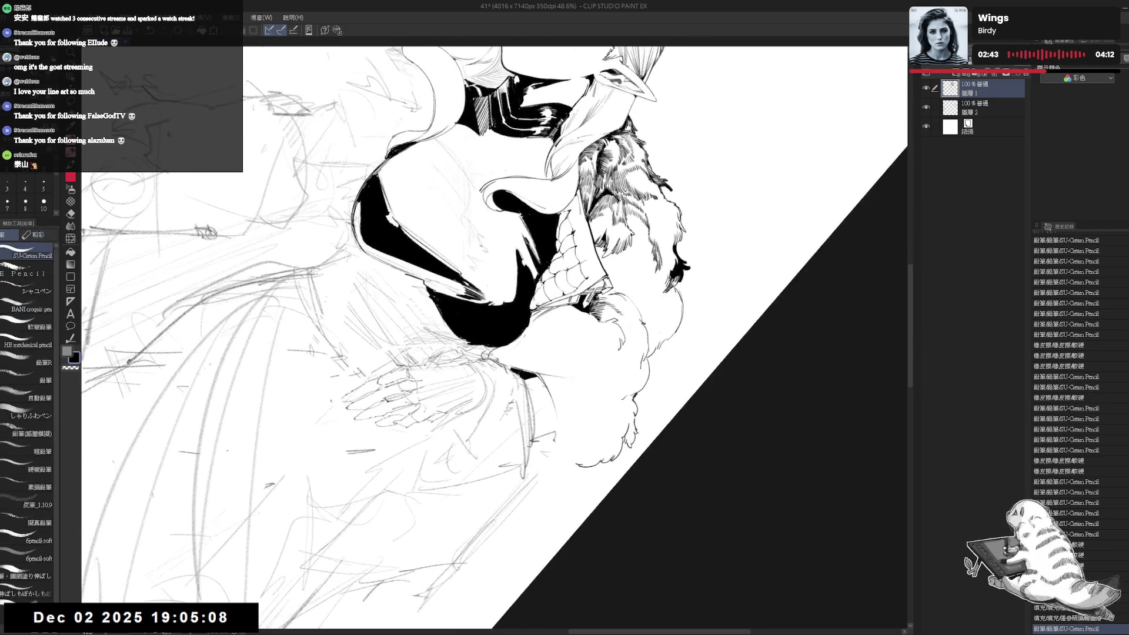
pyautogui.click(525, 382)
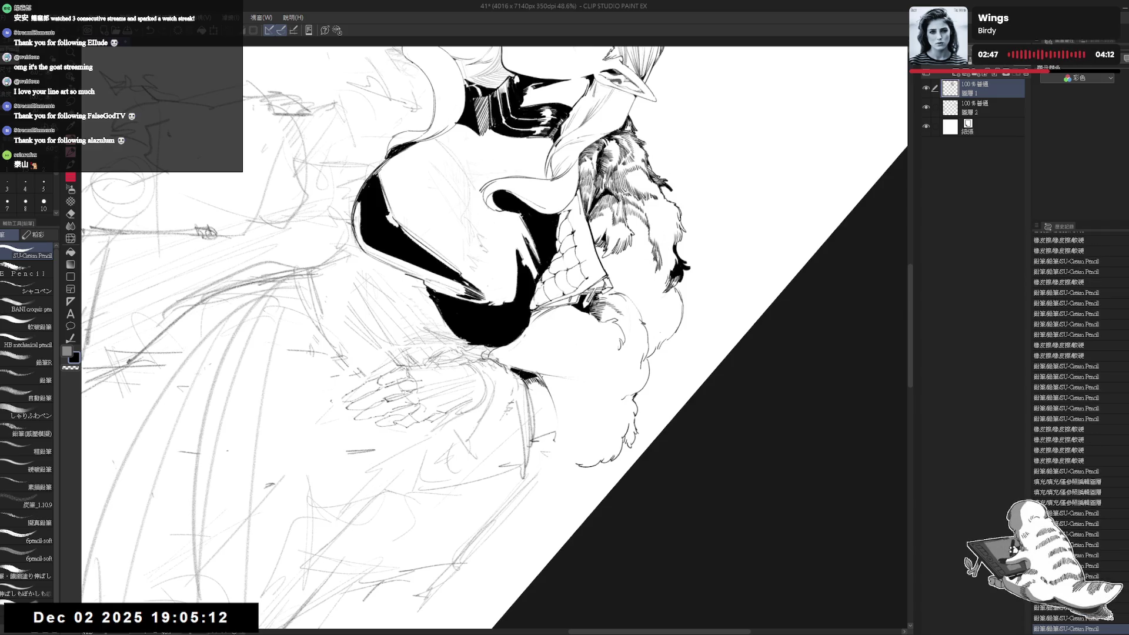
# Rotate the canvas and add fur strokes along the sleeve edge.
pyautogui.press('r')
pyautogui.moveTo(529, 294); pyautogui.dragTo(411, 471)
pyautogui.moveTo(494, 329); pyautogui.dragTo(482, 341)
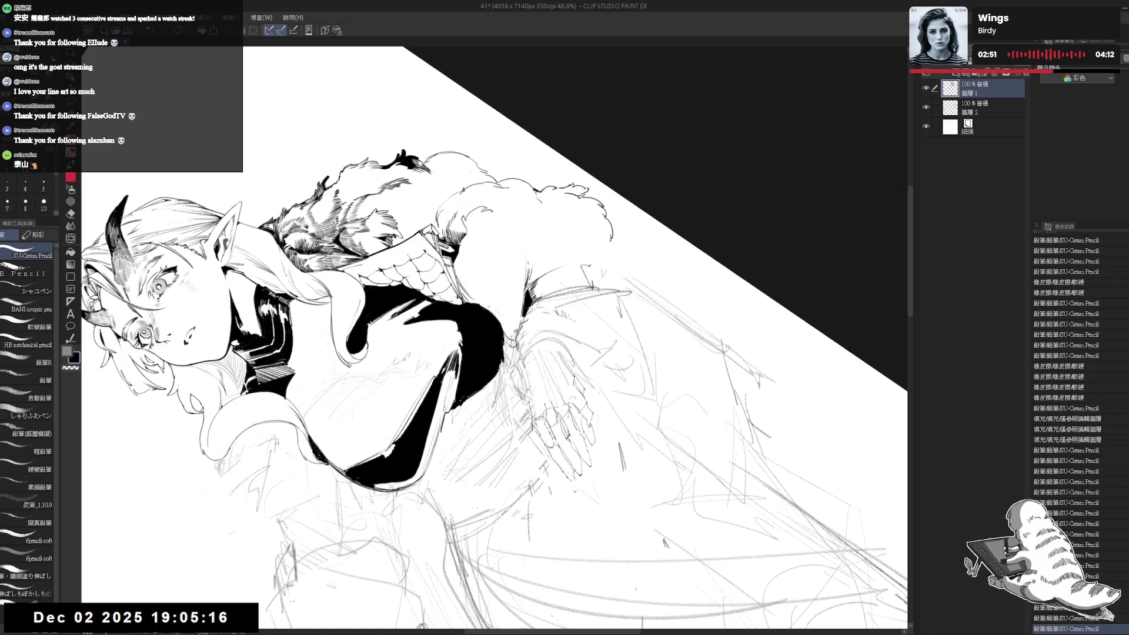
pyautogui.moveTo(533, 263)
pyautogui.mouseDown()
pyautogui.moveTo(540, 279)
pyautogui.moveTo(562, 264)
pyautogui.mouseUp()
pyautogui.hotkey('ctrl', '@')
pyautogui.moveTo(584, 443); pyautogui.dragTo(494, 476)
pyautogui.moveTo(547, 258); pyautogui.dragTo(554, 269)
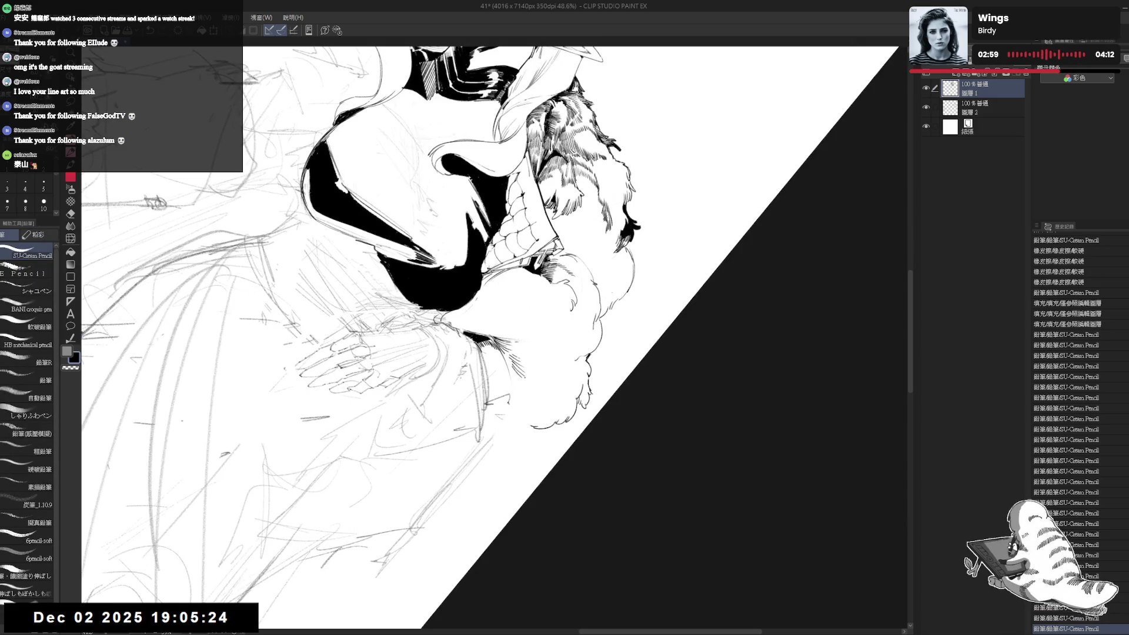
pyautogui.moveTo(522, 380)
pyautogui.mouseDown()
pyautogui.moveTo(527, 391)
pyautogui.moveTo(552, 382)
pyautogui.moveTo(571, 352)
pyautogui.mouseUp()
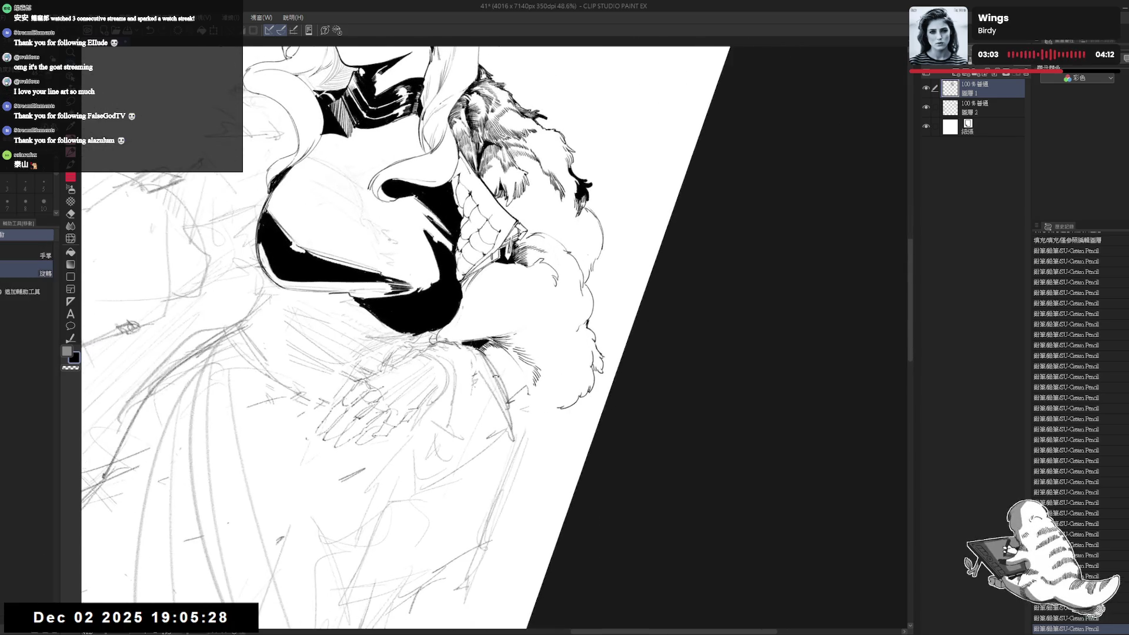
pyautogui.moveTo(522, 380); pyautogui.dragTo(526, 391)
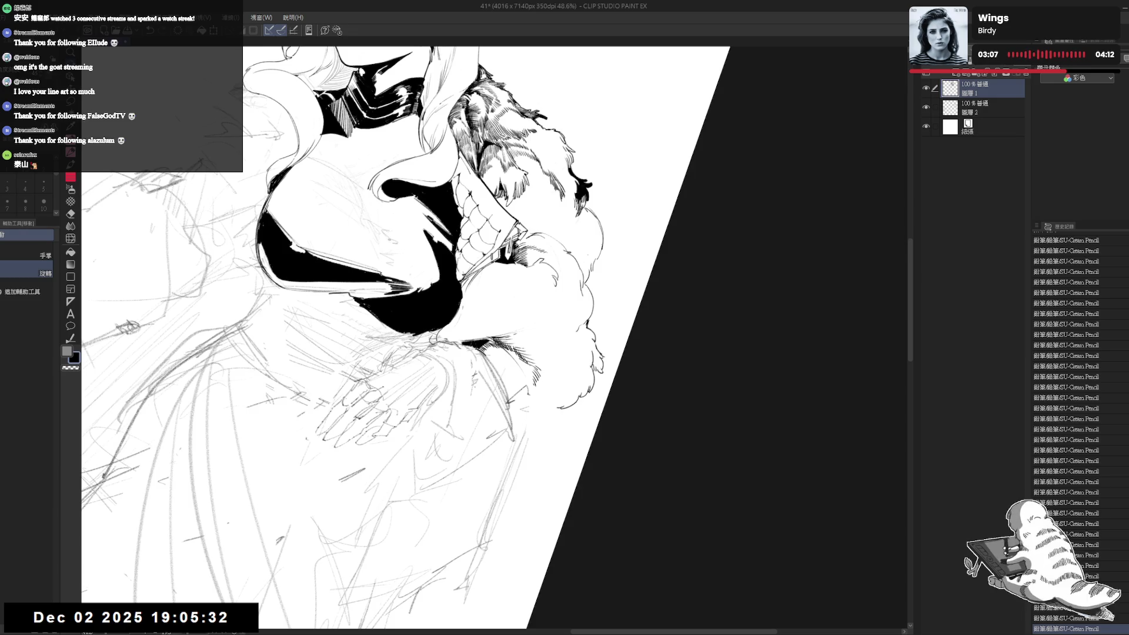
# Rotate the canvas back upright and erase stray marks near the sleeve.
pyautogui.moveTo(412, 352)
pyautogui.mouseDown()
pyautogui.moveTo(447, 306)
pyautogui.moveTo(435, 329)
pyautogui.mouseUp()
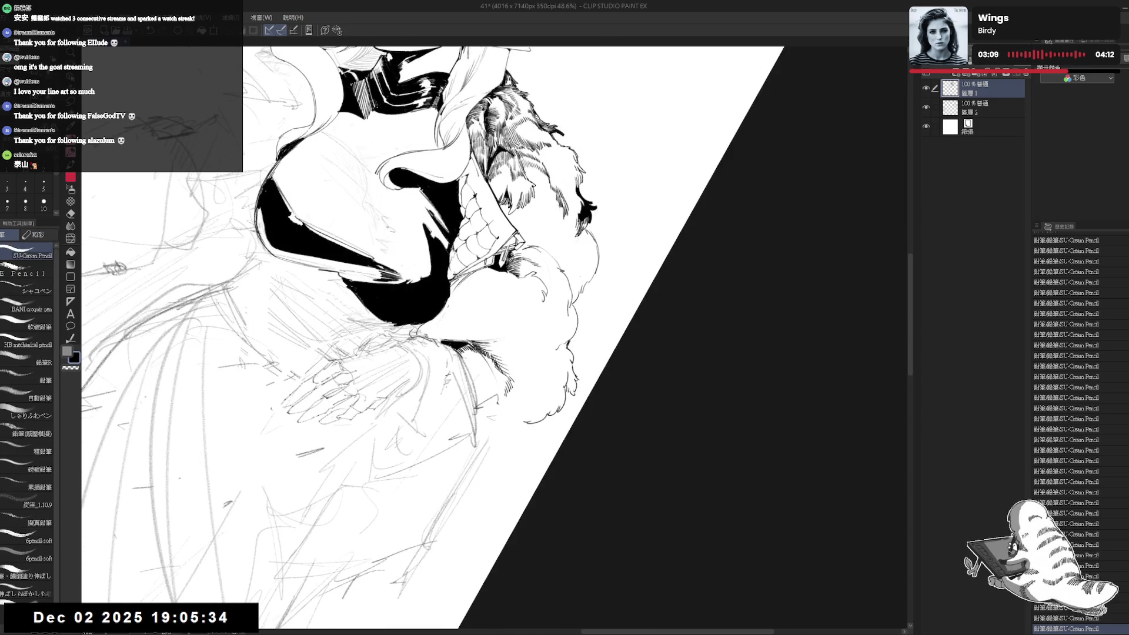
pyautogui.moveTo(471, 353)
pyautogui.mouseDown()
pyautogui.moveTo(459, 376)
pyautogui.moveTo(481, 364)
pyautogui.mouseUp()
pyautogui.press('e')
pyautogui.press('p')
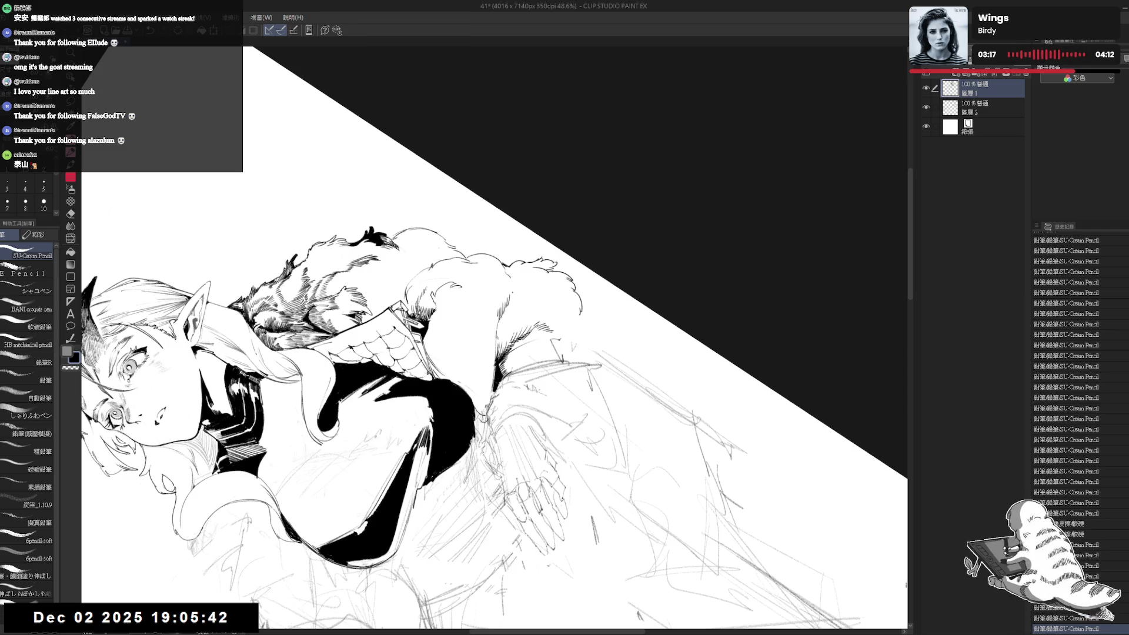
pyautogui.moveTo(471, 353); pyautogui.dragTo(446, 377)
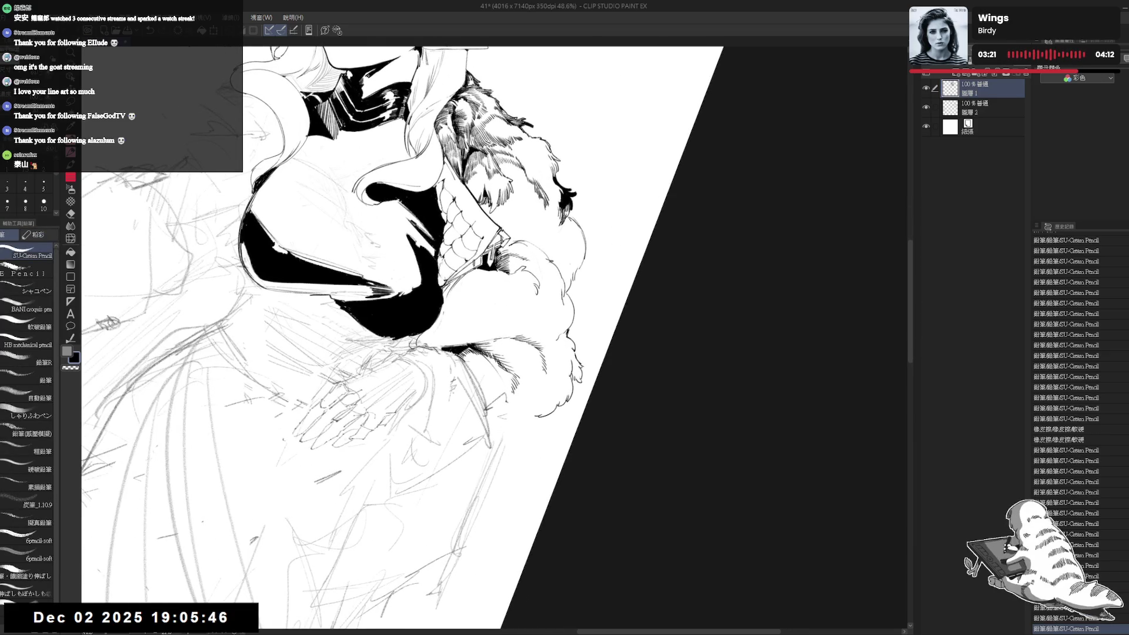
pyautogui.moveTo(529, 382)
pyautogui.mouseDown()
pyautogui.moveTo(569, 437)
pyautogui.moveTo(541, 395)
pyautogui.moveTo(525, 401)
pyautogui.mouseUp()
pyautogui.press('e')
pyautogui.press('p')
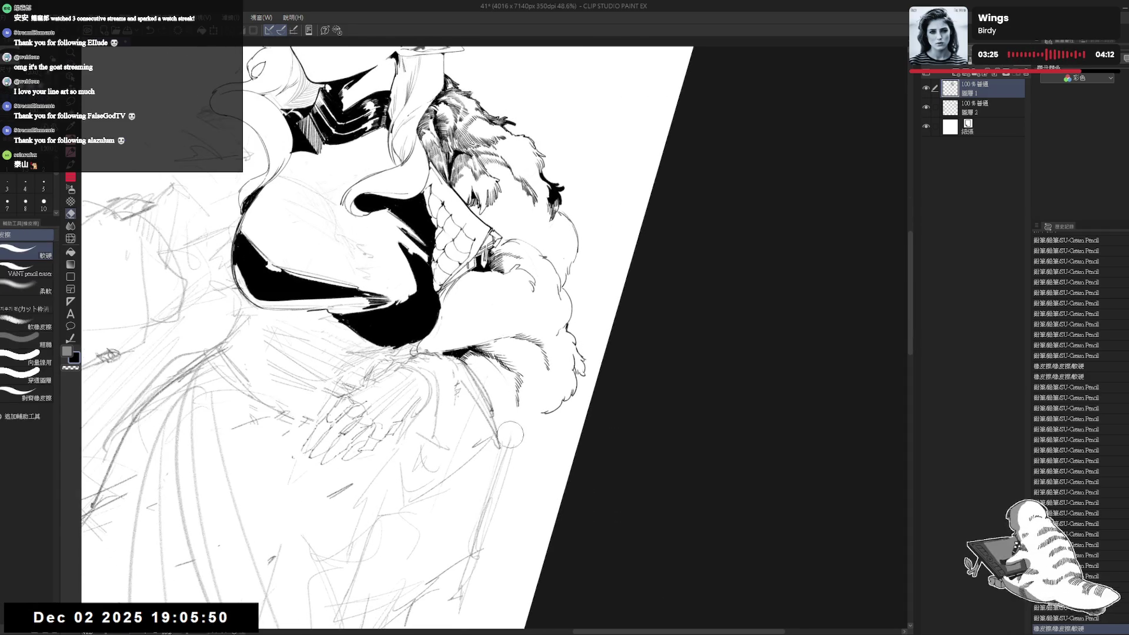
pyautogui.moveTo(500, 406)
pyautogui.mouseDown()
pyautogui.moveTo(512, 438)
pyautogui.moveTo(549, 349)
pyautogui.mouseUp()
pyautogui.scroll(-2, 536, 329)
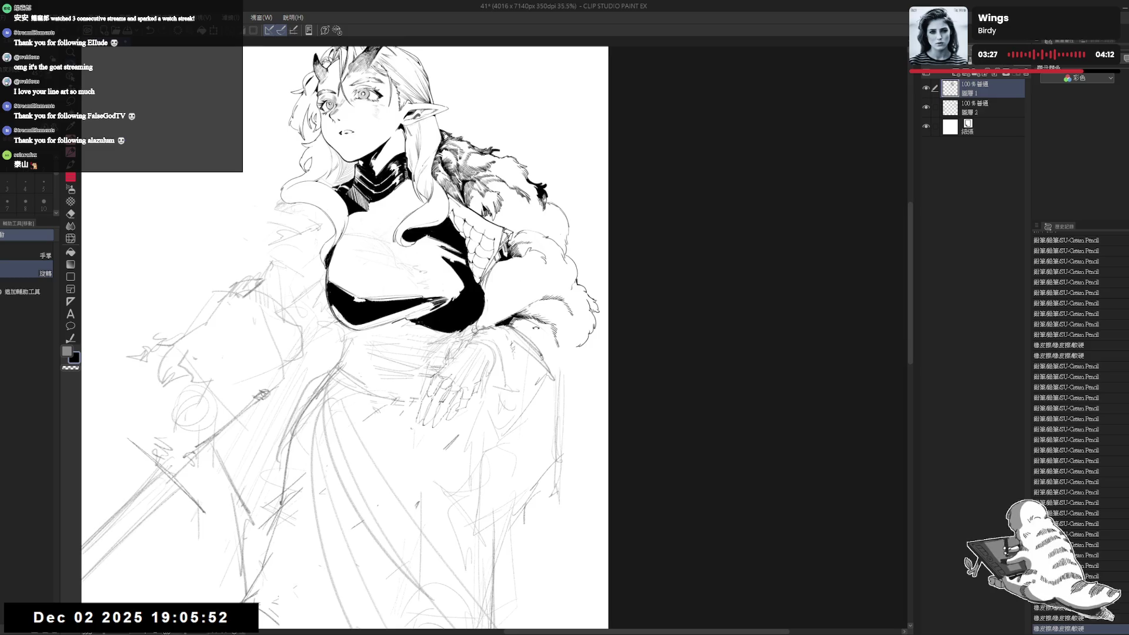
# Mirror the canvas to check, erase part of a fur line, and ink new lines at the fur edge.
pyautogui.moveTo(561, 482); pyautogui.dragTo(558, 329)
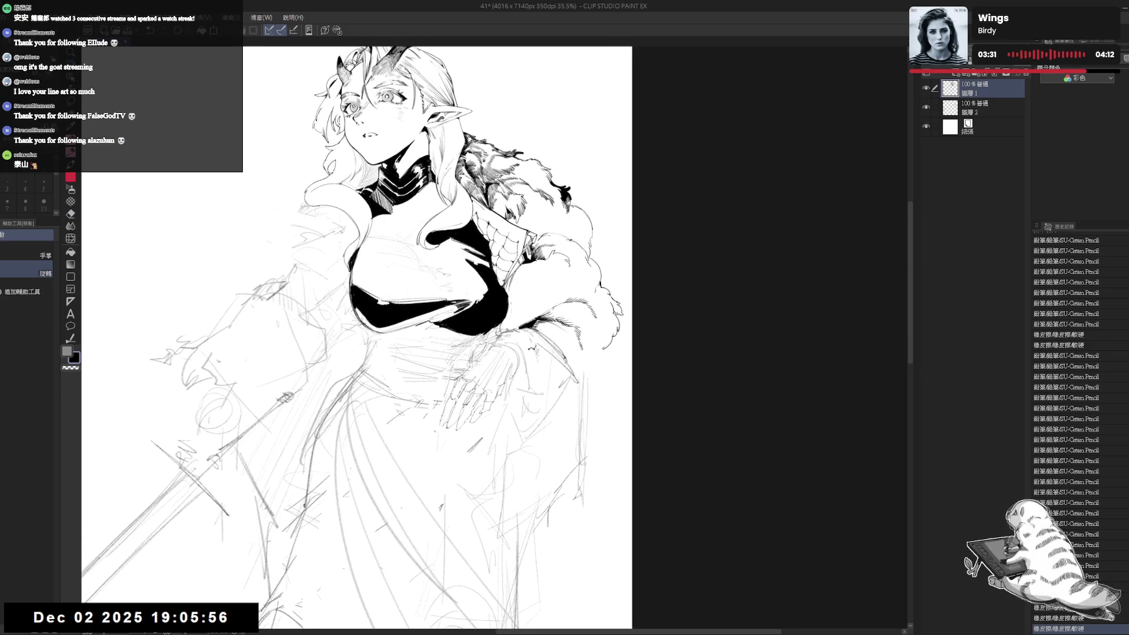
pyautogui.press('h')
pyautogui.press('h')
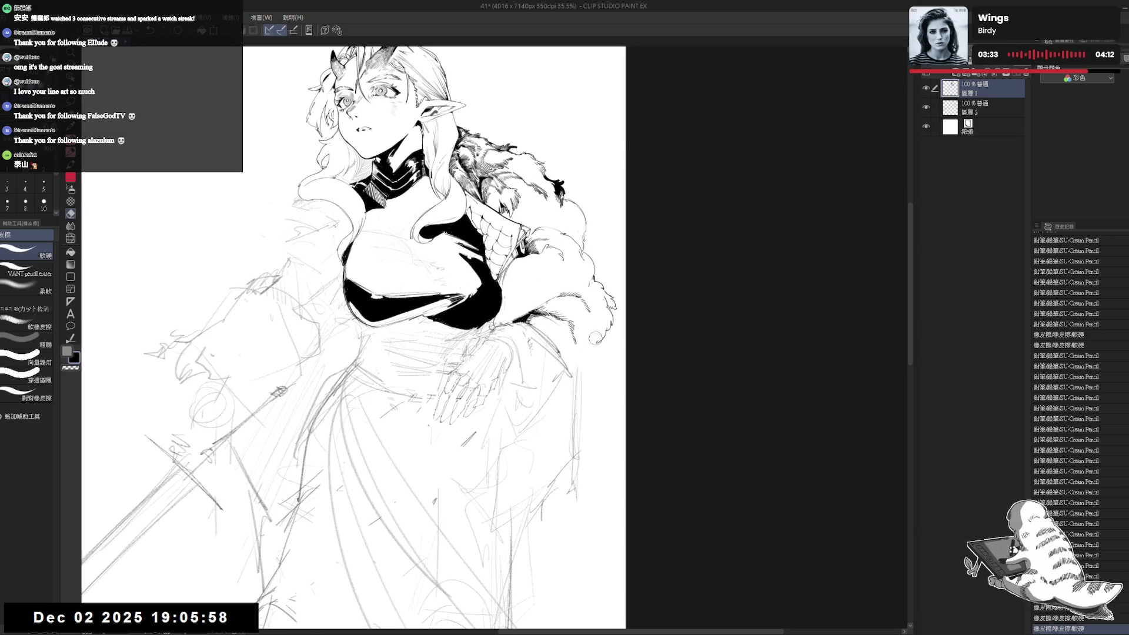
pyautogui.press('e')
pyautogui.moveTo(588, 329)
pyautogui.mouseDown()
pyautogui.moveTo(597, 340)
pyautogui.moveTo(606, 326)
pyautogui.mouseUp()
pyautogui.press('p')
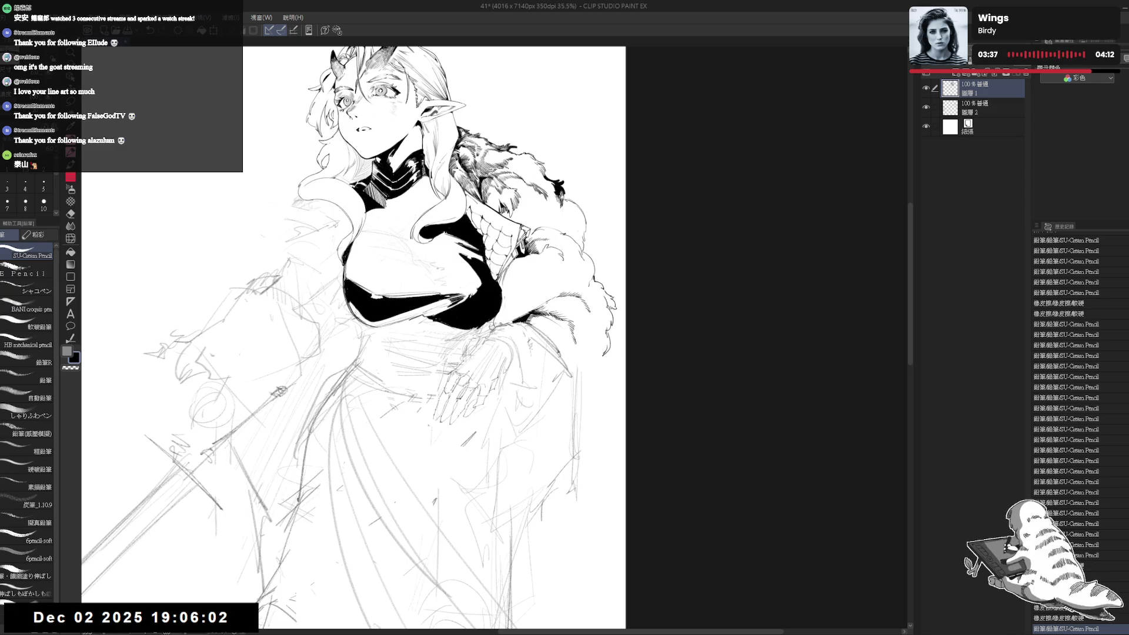
pyautogui.moveTo(606, 350); pyautogui.dragTo(582, 386)
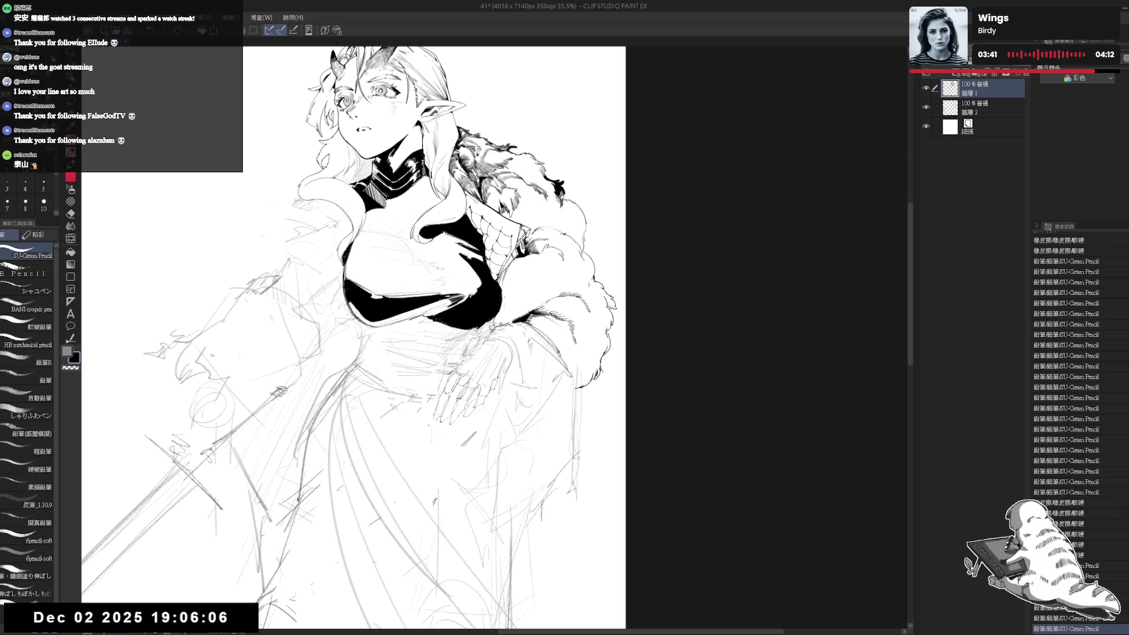
# Erase a stray mark near the hair curl and undo the last faint pencil stroke.
pyautogui.moveTo(571, 339); pyautogui.dragTo(620, 310)
pyautogui.scroll(-3, 619, 282)
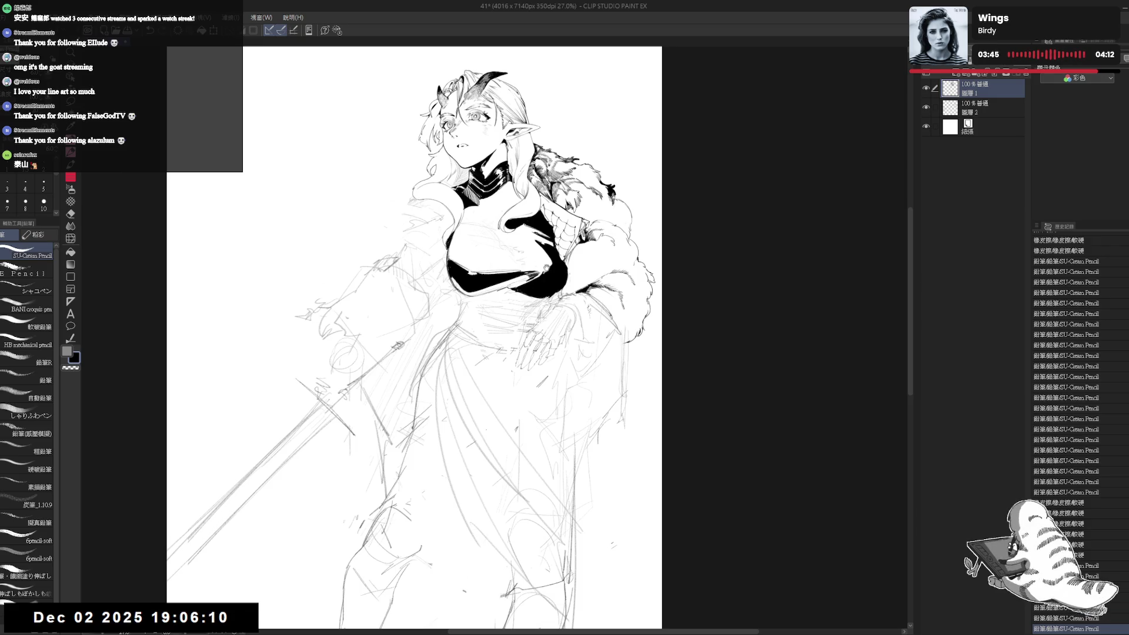
pyautogui.scroll(2, 546, 268)
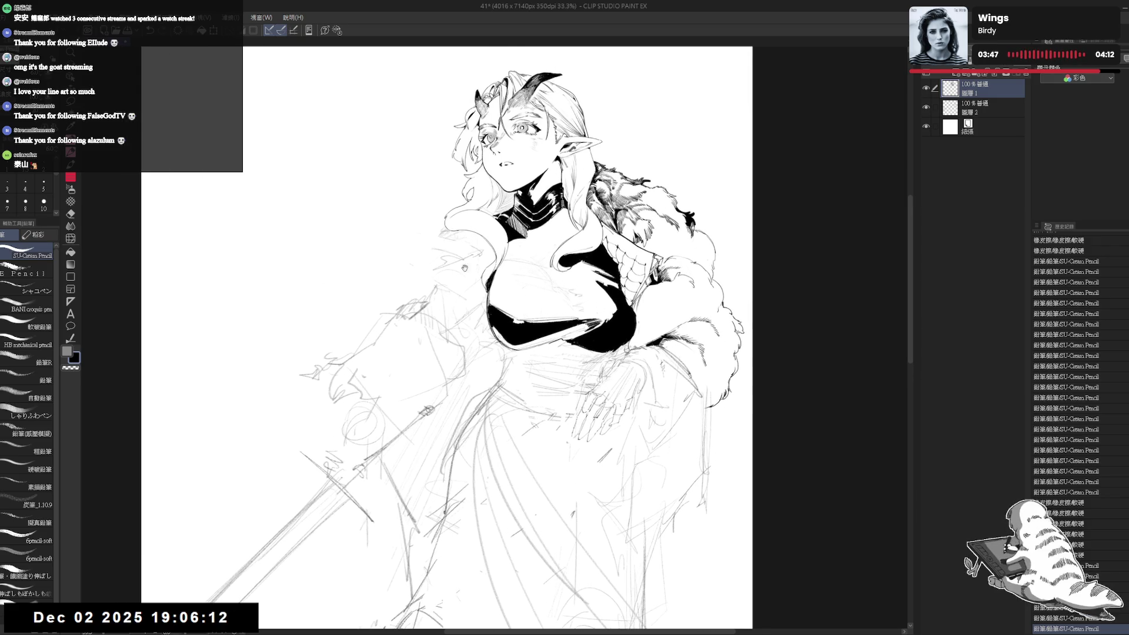
pyautogui.moveTo(473, 256); pyautogui.dragTo(472, 259)
pyautogui.press('e')
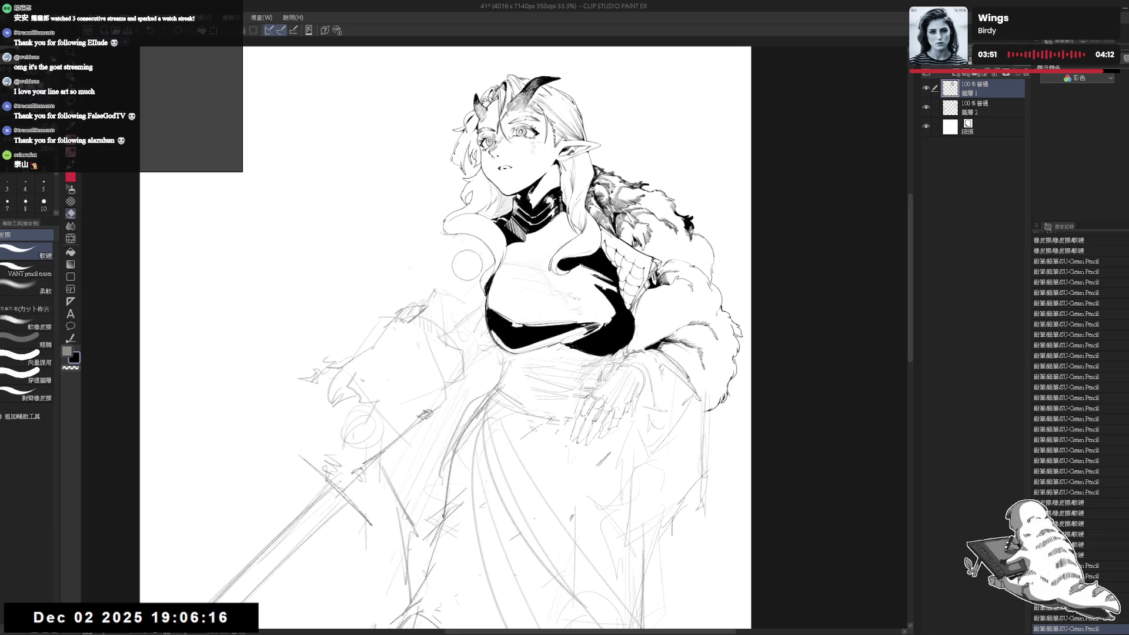
pyautogui.moveTo(468, 265); pyautogui.dragTo(459, 241)
pyautogui.press('p')
pyautogui.scroll(1, 471, 265)
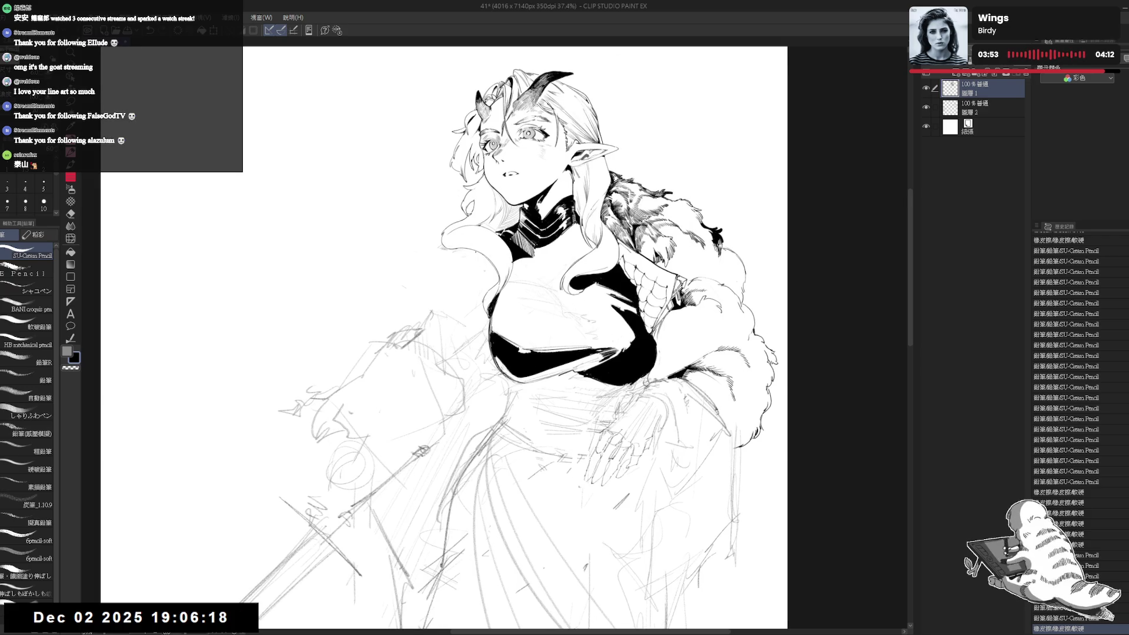
pyautogui.hotkey('ctrl', 'z')
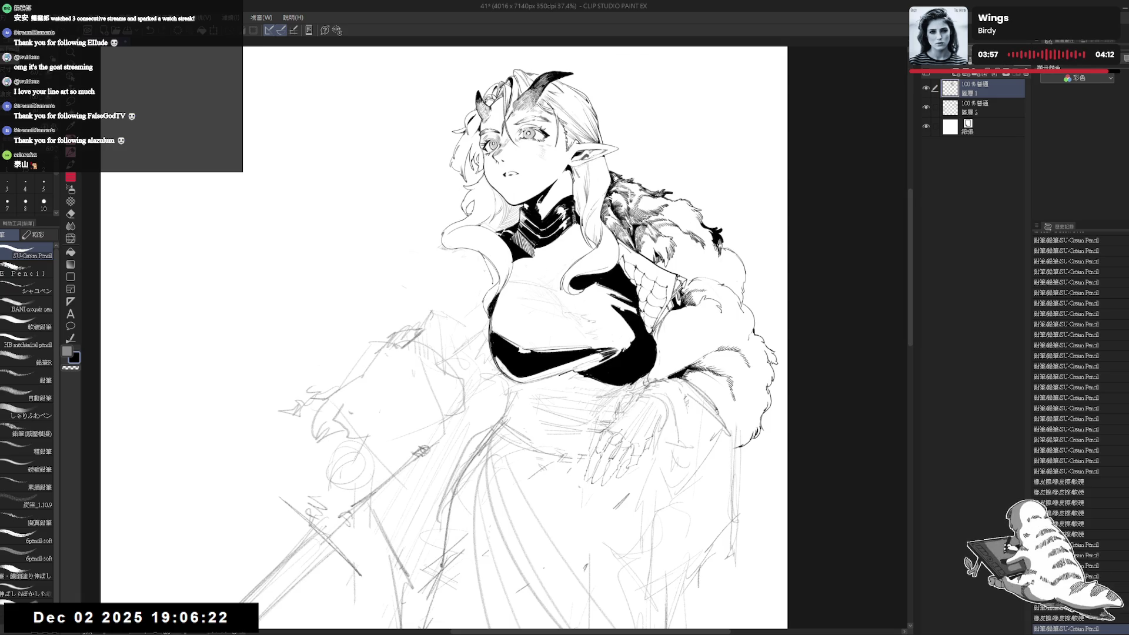
# Erase remaining small marks and stray lines around the hair curl.
pyautogui.press('e')
pyautogui.moveTo(488, 259)
pyautogui.mouseDown()
pyautogui.moveTo(479, 277)
pyautogui.moveTo(441, 247)
pyautogui.mouseUp()
pyautogui.press('g')
pyautogui.moveTo(469, 309); pyautogui.dragTo(499, 301)
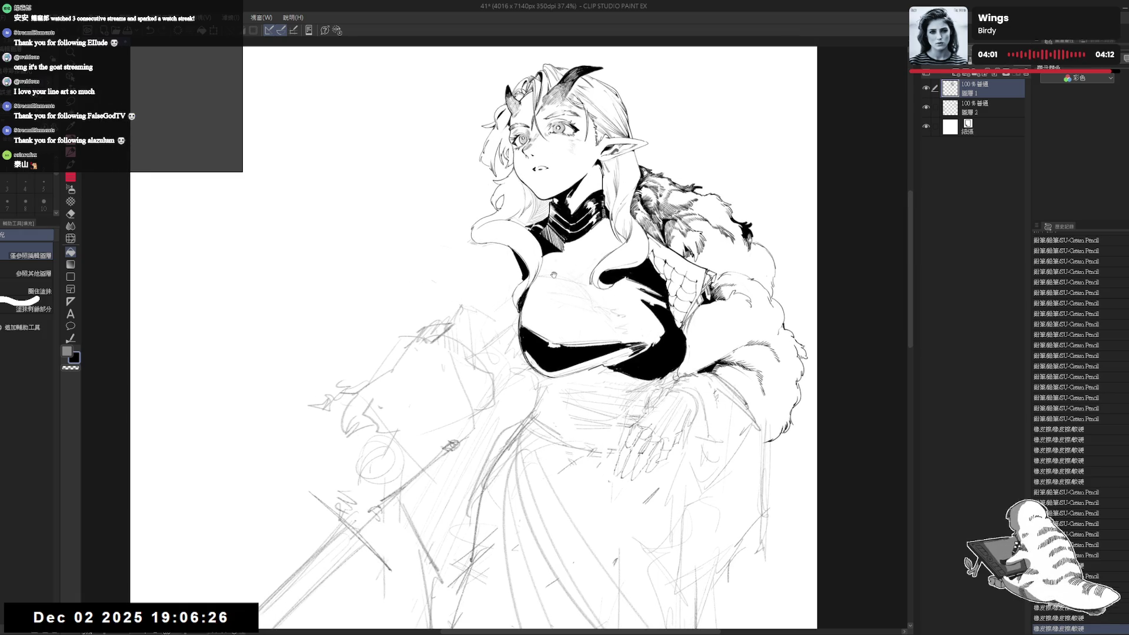
pyautogui.moveTo(553, 275)
pyautogui.mouseDown()
pyautogui.moveTo(447, 311)
pyautogui.moveTo(465, 303)
pyautogui.moveTo(488, 317)
pyautogui.moveTo(471, 300)
pyautogui.moveTo(488, 315)
pyautogui.mouseUp()
pyautogui.press('e')
pyautogui.press('p')
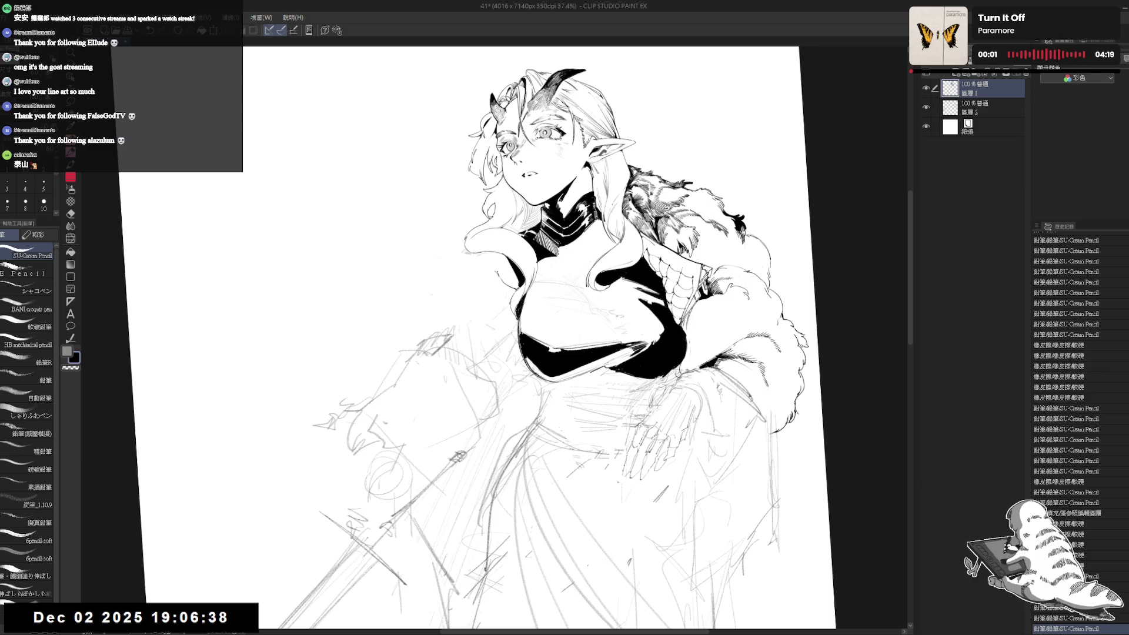
# Erase stray marks near the sword arm and ink a short line on the fur sleeve.
pyautogui.moveTo(476, 338); pyautogui.dragTo(480, 345)
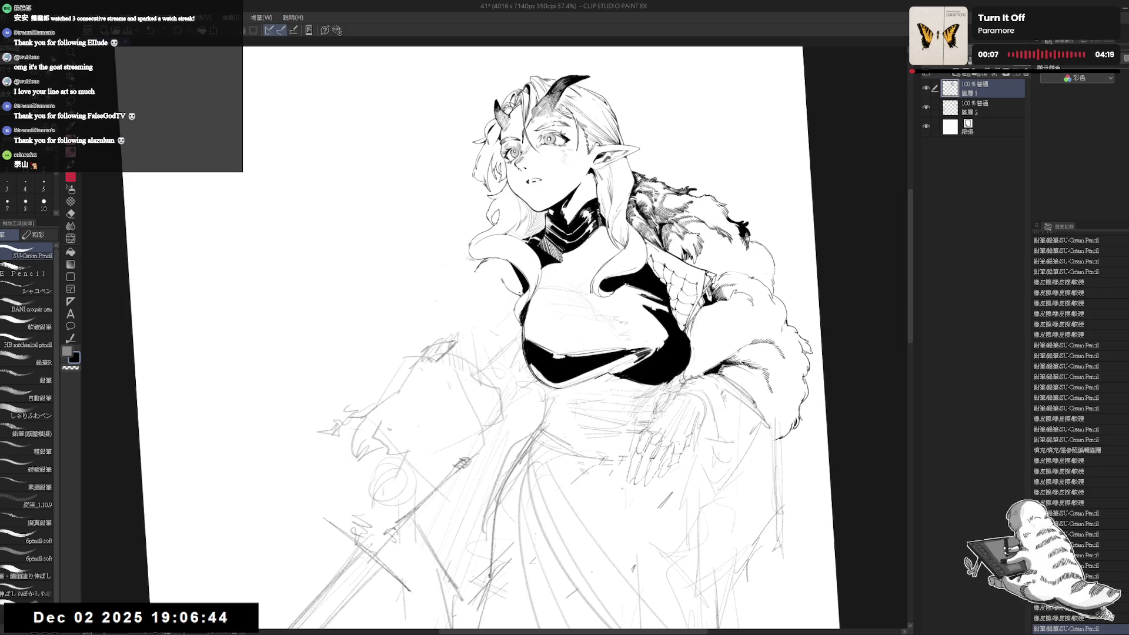
pyautogui.click(486, 268)
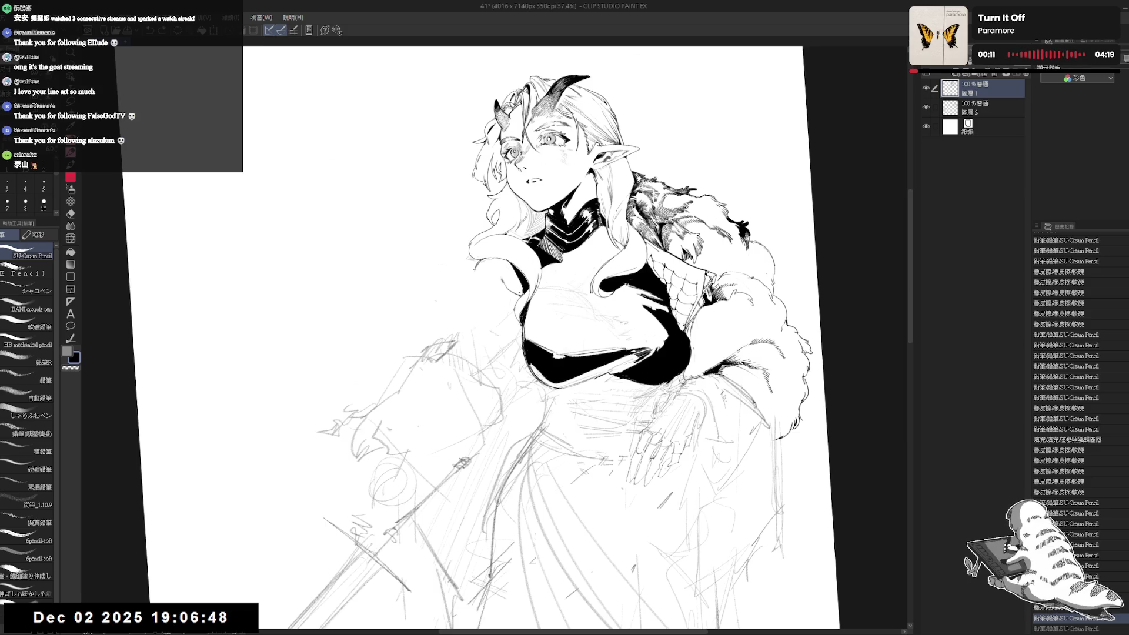
pyautogui.moveTo(471, 280)
pyautogui.mouseDown()
pyautogui.moveTo(486, 264)
pyautogui.moveTo(452, 306)
pyautogui.moveTo(503, 306)
pyautogui.moveTo(529, 336)
pyautogui.moveTo(547, 329)
pyautogui.moveTo(535, 339)
pyautogui.mouseUp()
pyautogui.press('e')
pyautogui.press('p')
# Ink another stroke along the fur sleeve, then mirror the canvas horizontally and reset rotation.
pyautogui.press('e')
pyautogui.press('p')
pyautogui.moveTo(468, 317); pyautogui.dragTo(473, 327)
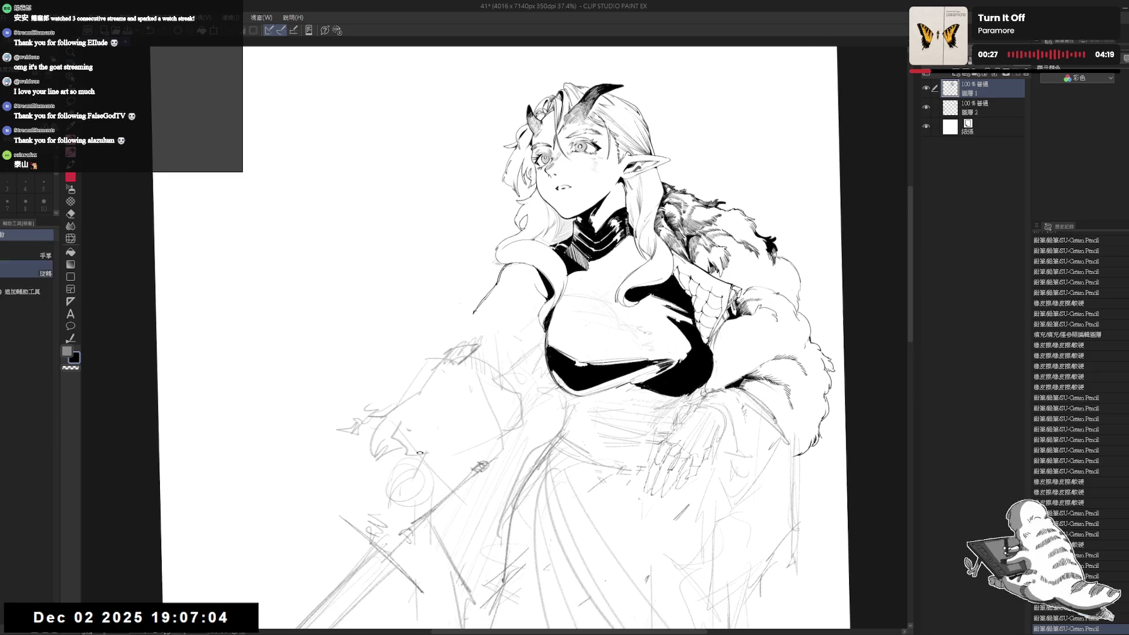
pyautogui.press('e')
pyautogui.press('p')
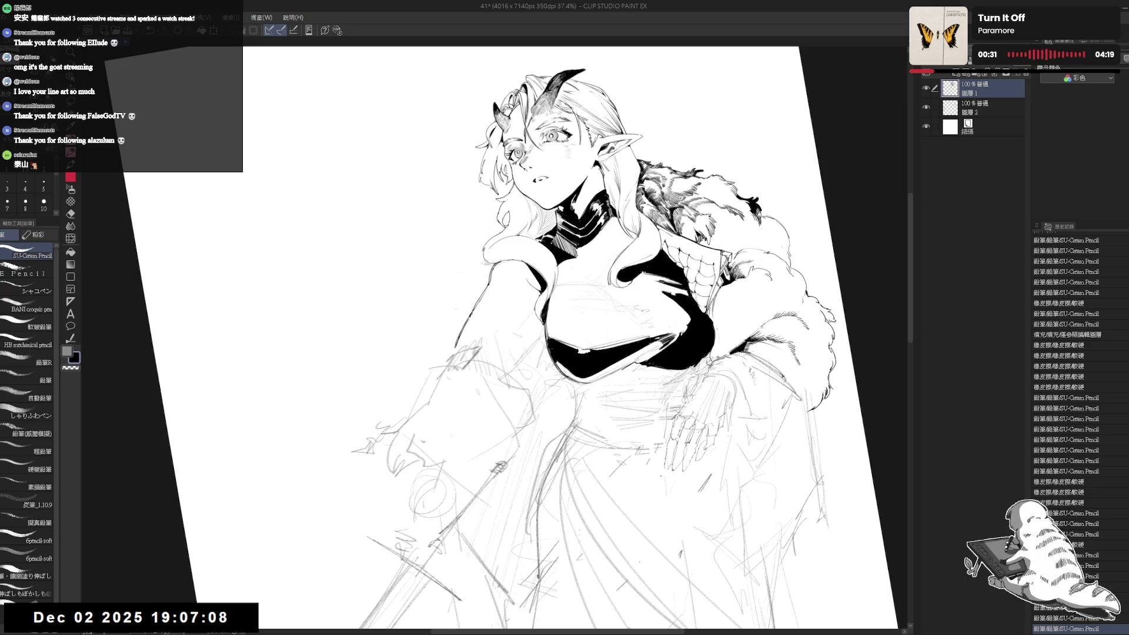
pyautogui.press('h')
pyautogui.hotkey('ctrl', 'shift', 'r')
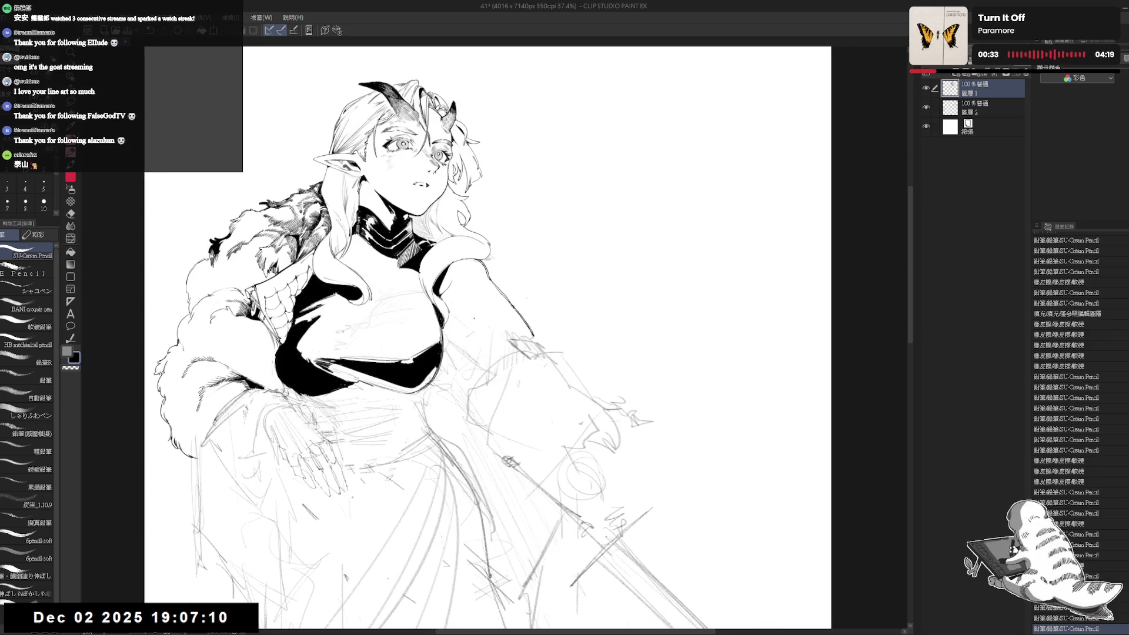
# Lighten the lines near the sleeve and redo a short pencil stroke on the fur sleeve.
pyautogui.press('h')
pyautogui.press('-')
pyautogui.press('-')
pyautogui.press('e')
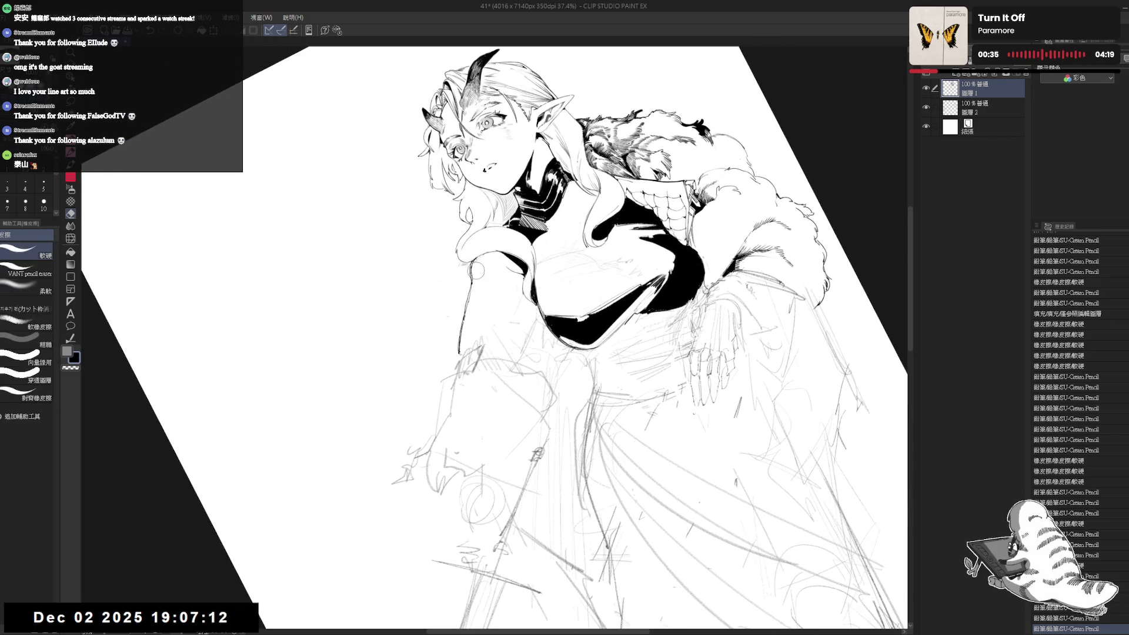
pyautogui.moveTo(482, 264); pyautogui.dragTo(464, 311)
pyautogui.press('p')
pyautogui.hotkey('ctrl', 'z')
pyautogui.moveTo(471, 265)
pyautogui.mouseDown()
pyautogui.moveTo(469, 320)
pyautogui.moveTo(466, 305)
pyautogui.mouseUp()
# Erase a short stray stroke below the sleeve and undo the last two strokes.
pyautogui.scroll(2, 467, 297)
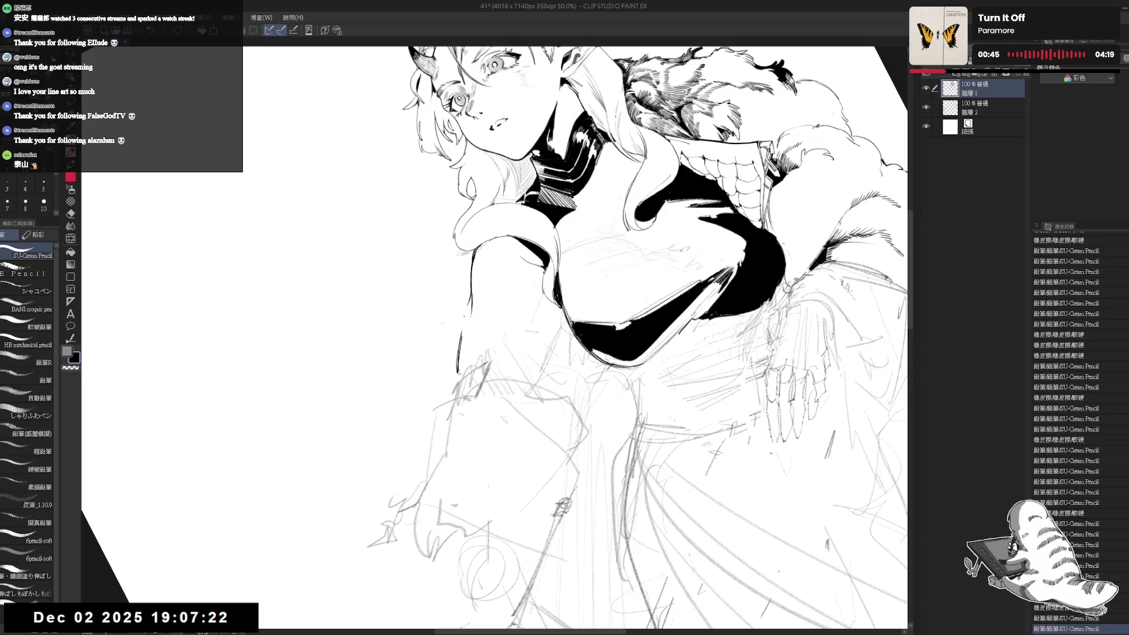
pyautogui.moveTo(468, 353); pyautogui.dragTo(464, 379)
pyautogui.press('e')
pyautogui.press('p')
pyautogui.moveTo(582, 279)
pyautogui.mouseDown()
pyautogui.moveTo(587, 344)
pyautogui.moveTo(580, 331)
pyautogui.moveTo(524, 335)
pyautogui.moveTo(510, 388)
pyautogui.moveTo(518, 376)
pyautogui.mouseUp()
pyautogui.scroll(-2, 617, 299)
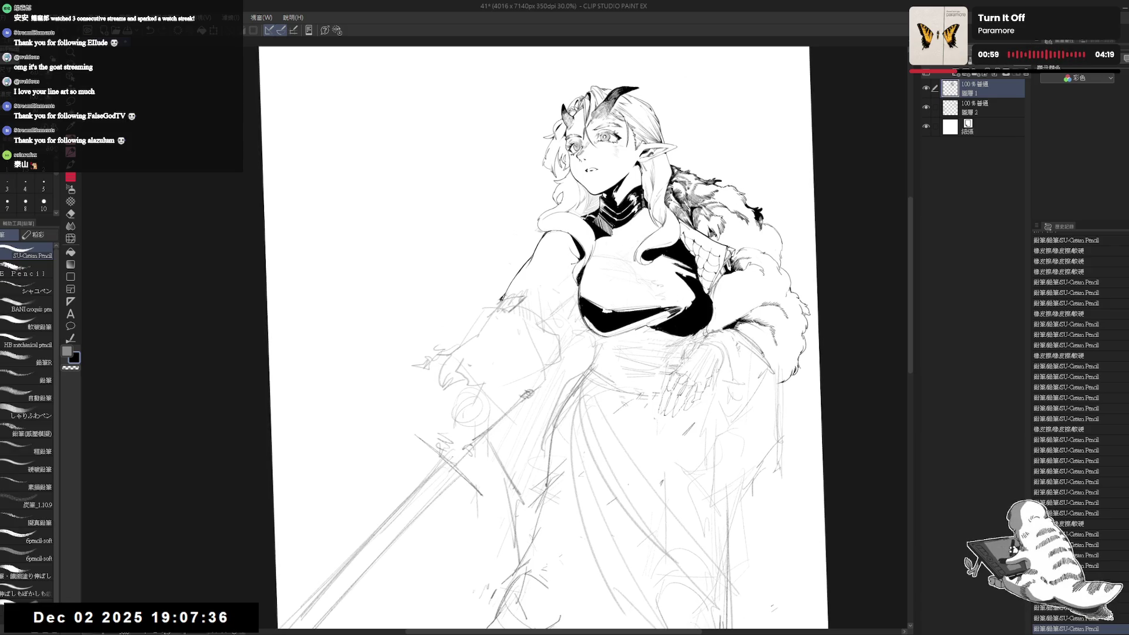
pyautogui.hotkey('ctrl', 'z')
pyautogui.hotkey('ctrl', 'z')
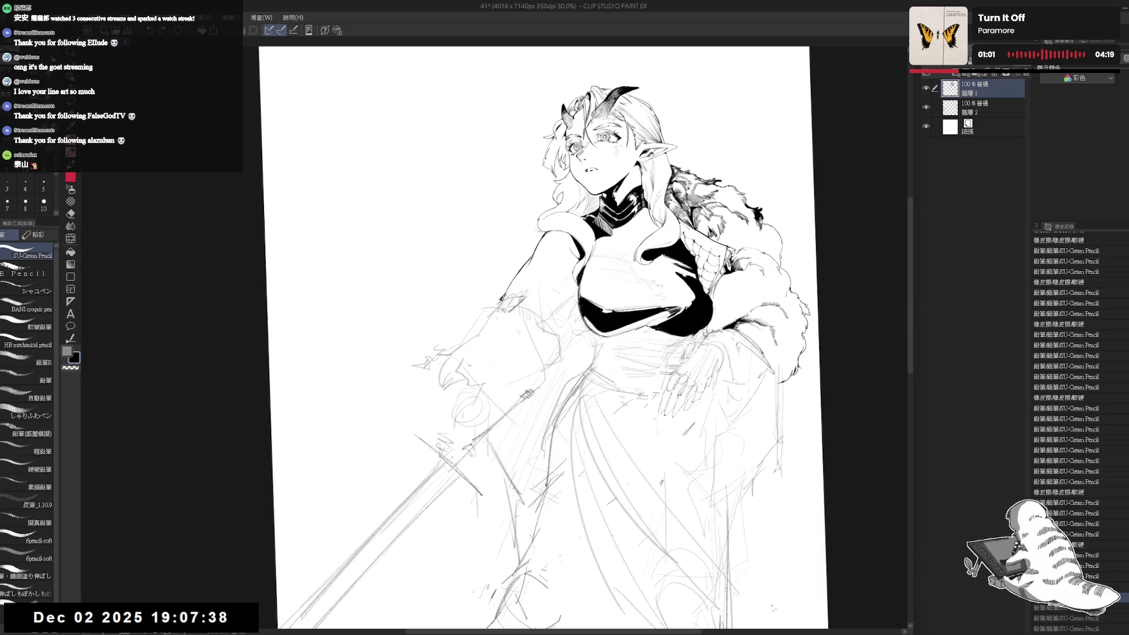
# Erase small marks by the fur collar and add tiny pencil touch-ups near the shoulder.
pyautogui.moveTo(578, 256); pyautogui.dragTo(583, 263)
pyautogui.click(579, 259)
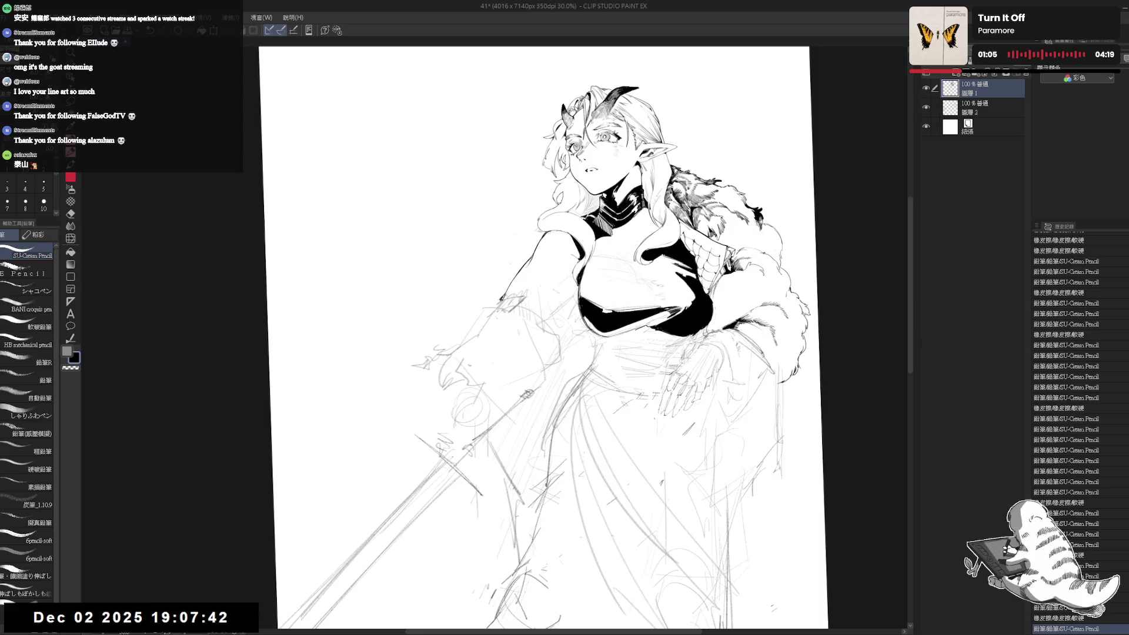
pyautogui.press('-')
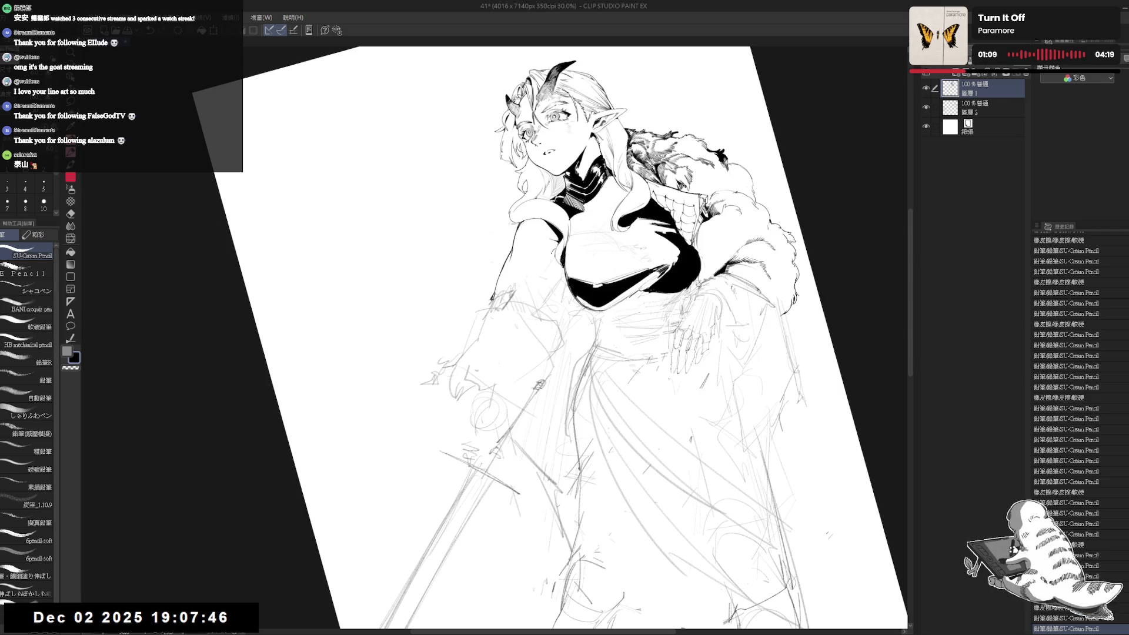
pyautogui.click(557, 259)
pyautogui.click(558, 259)
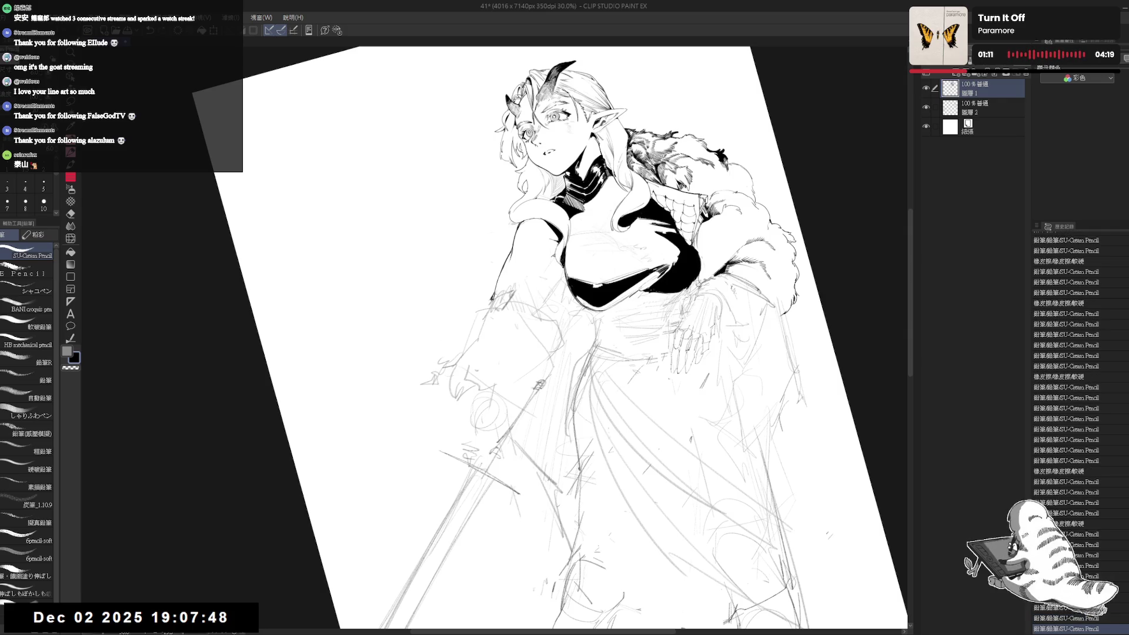
pyautogui.click(557, 259)
pyautogui.click(557, 258)
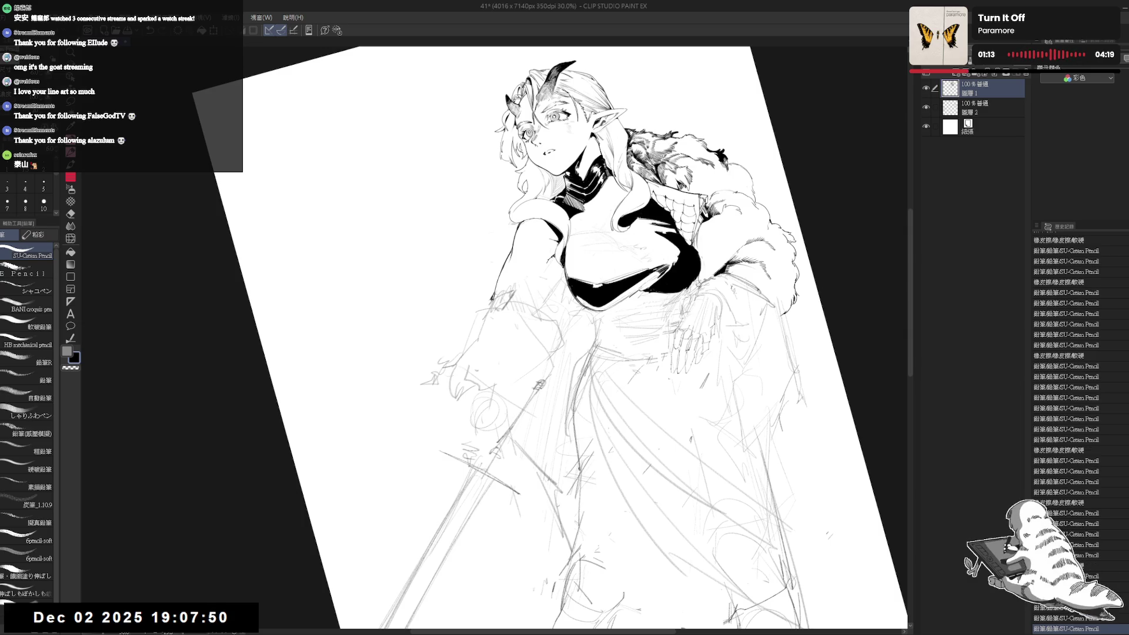
pyautogui.click(557, 259)
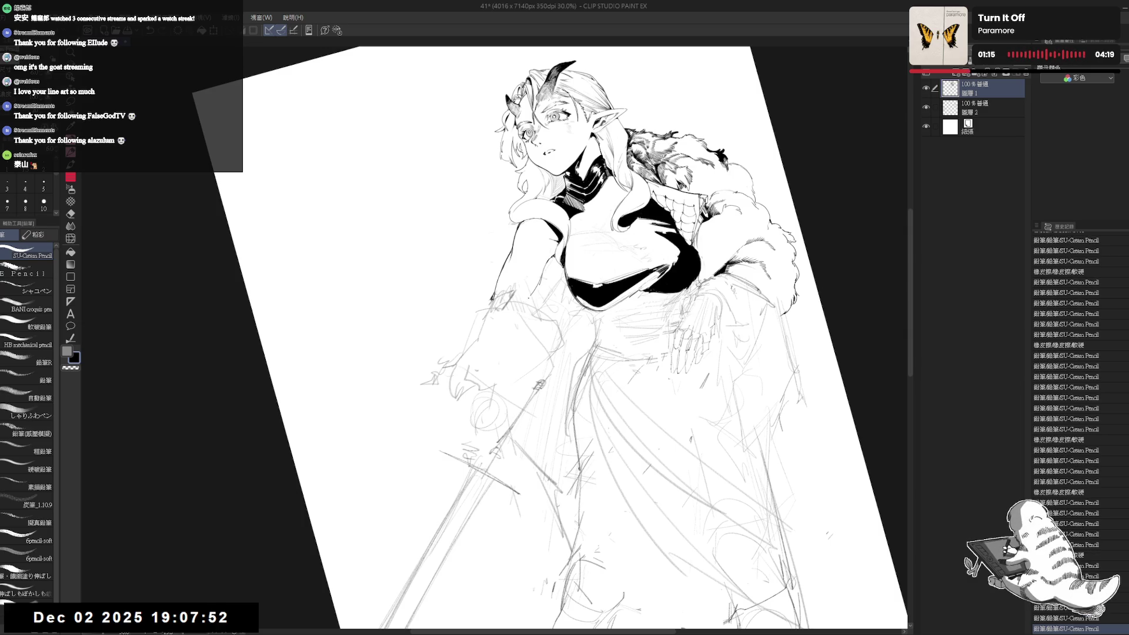
pyautogui.click(557, 258)
pyautogui.click(544, 266)
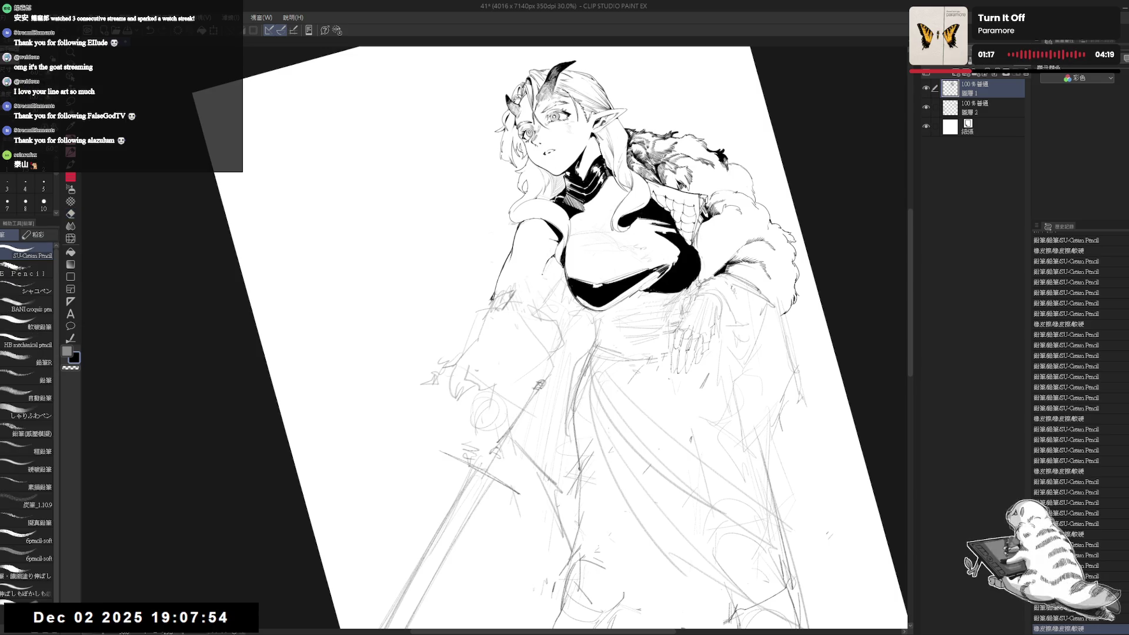
# Straighten the canvas view and erase a short stray line near the shoulder.
pyautogui.hotkey('ctrl', '0')
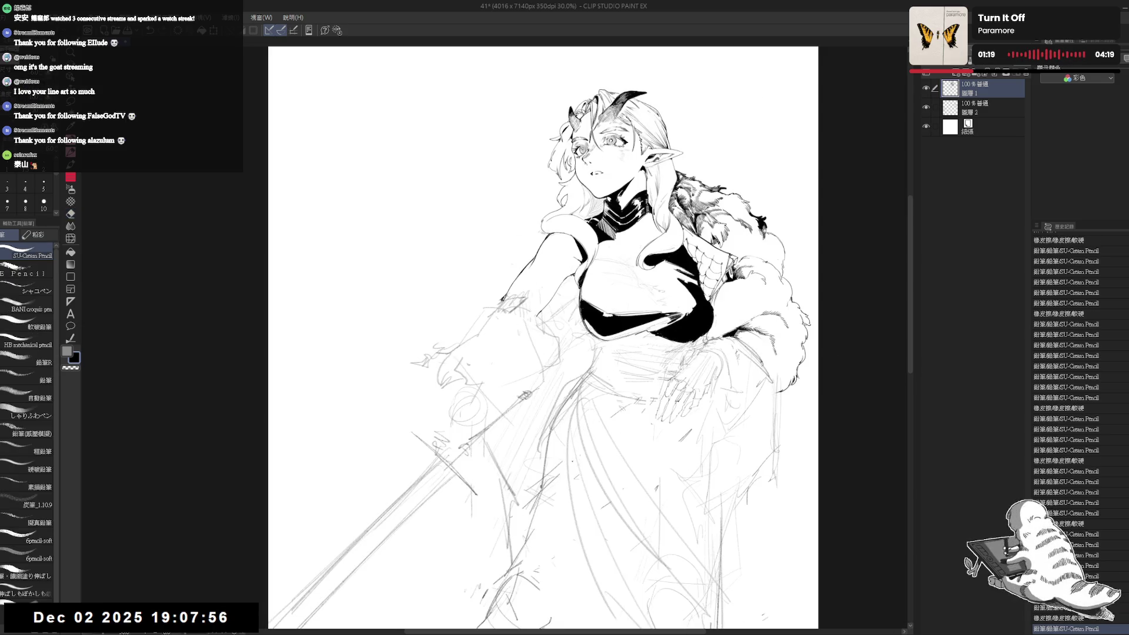
pyautogui.press('-')
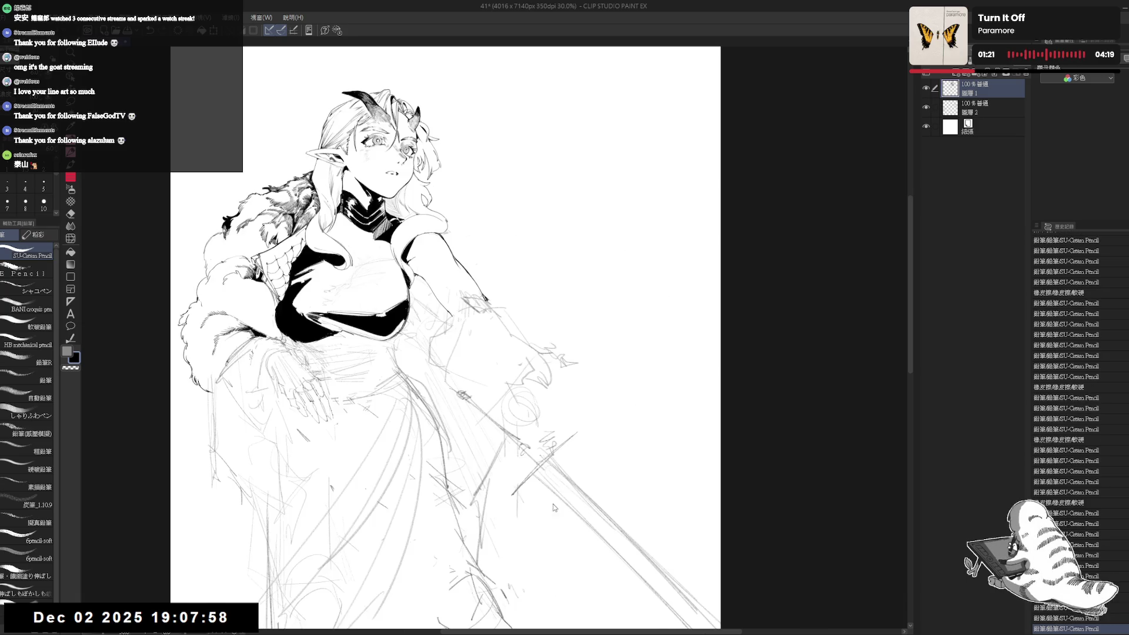
pyautogui.hotkey('ctrl', '0')
pyautogui.scroll(2, 495, 351)
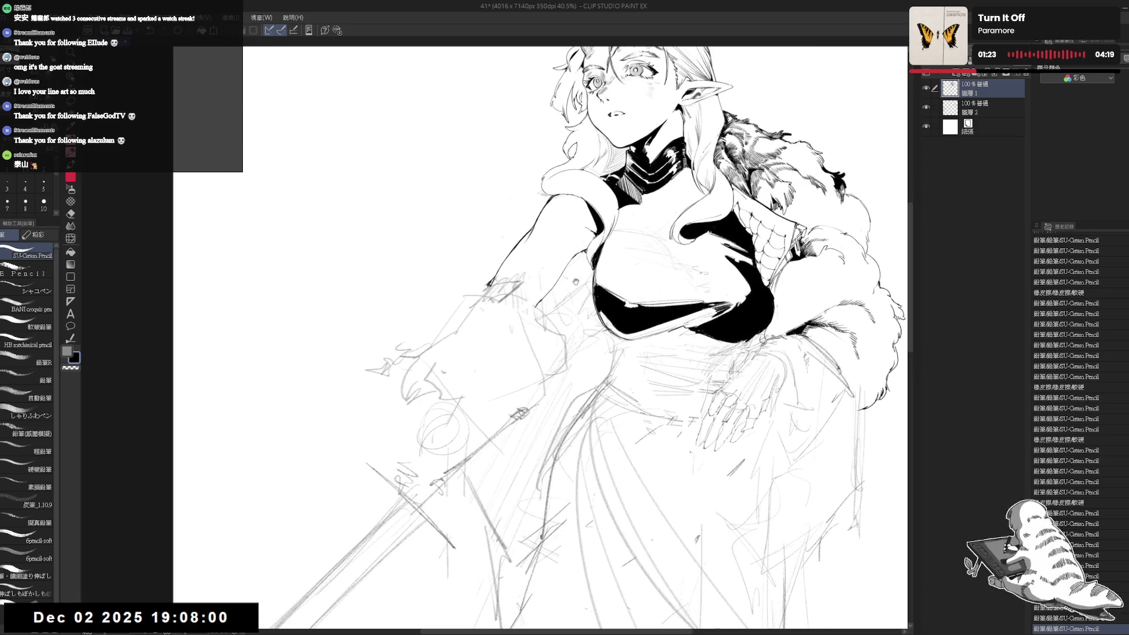
pyautogui.press('e')
pyautogui.moveTo(577, 262)
pyautogui.mouseDown()
pyautogui.moveTo(564, 271)
pyautogui.moveTo(575, 263)
pyautogui.mouseUp()
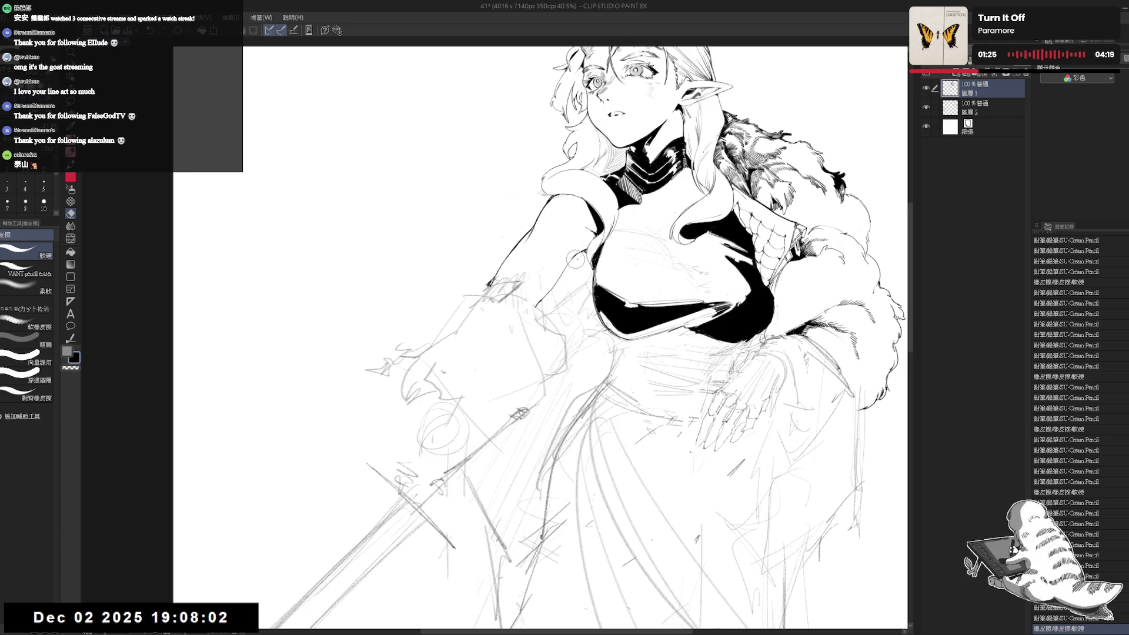
# Erase the stray sketch lines on the left side of the figure.
pyautogui.press('-')
pyautogui.press('-')
pyautogui.press('p')
pyautogui.press('e')
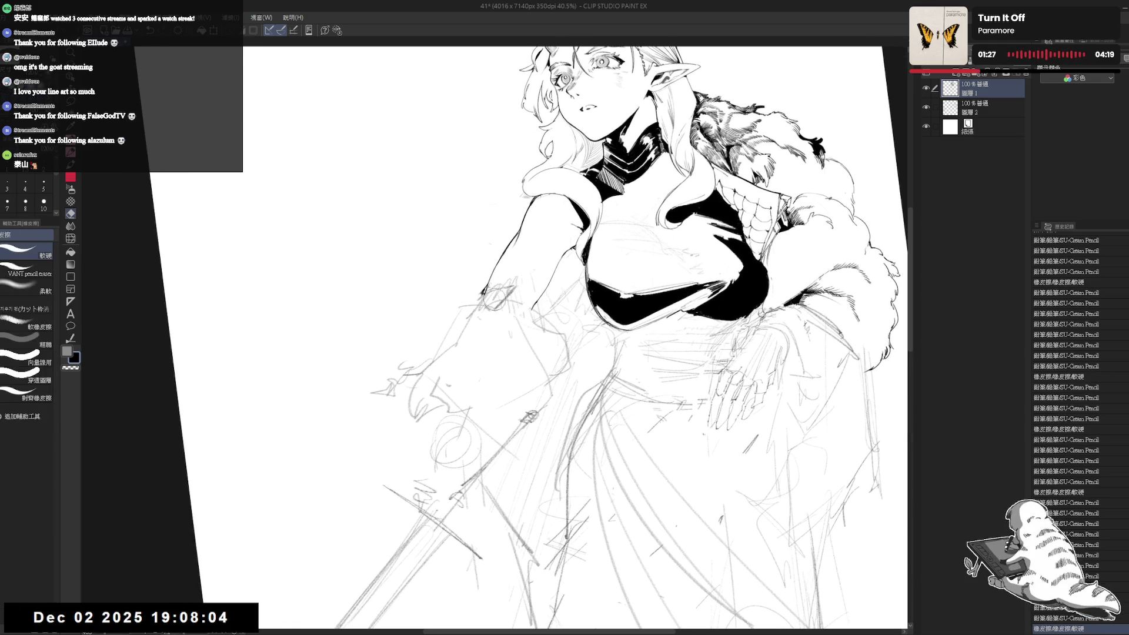
pyautogui.moveTo(497, 313); pyautogui.dragTo(495, 231)
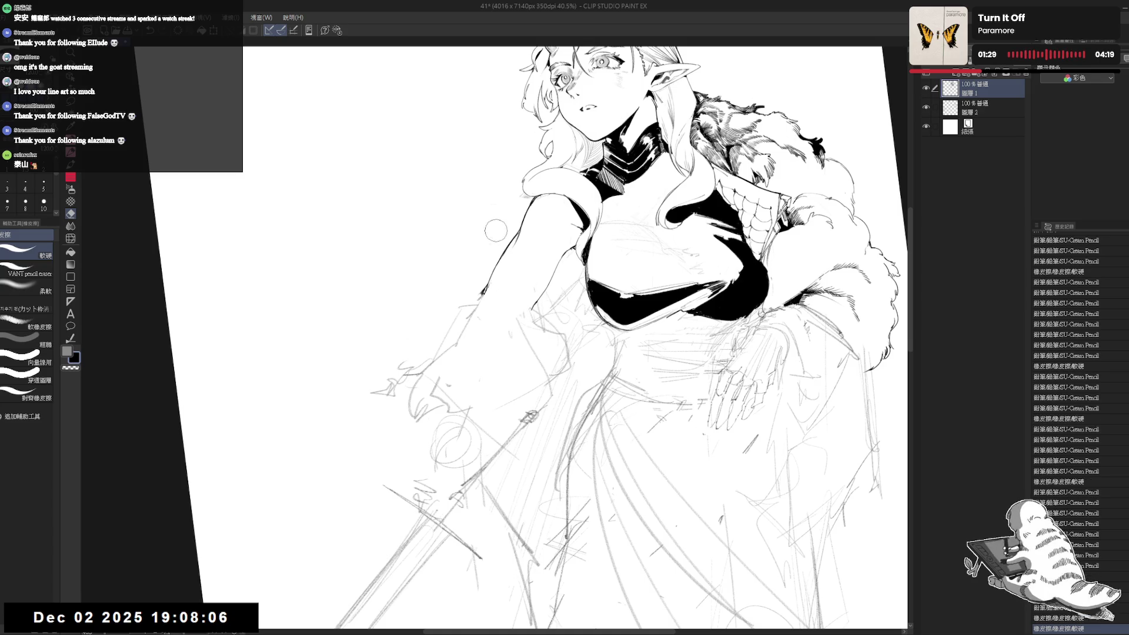
pyautogui.moveTo(469, 275); pyautogui.dragTo(452, 317)
pyautogui.moveTo(533, 261)
pyautogui.mouseDown()
pyautogui.moveTo(520, 276)
pyautogui.moveTo(534, 286)
pyautogui.mouseUp()
pyautogui.press('p')
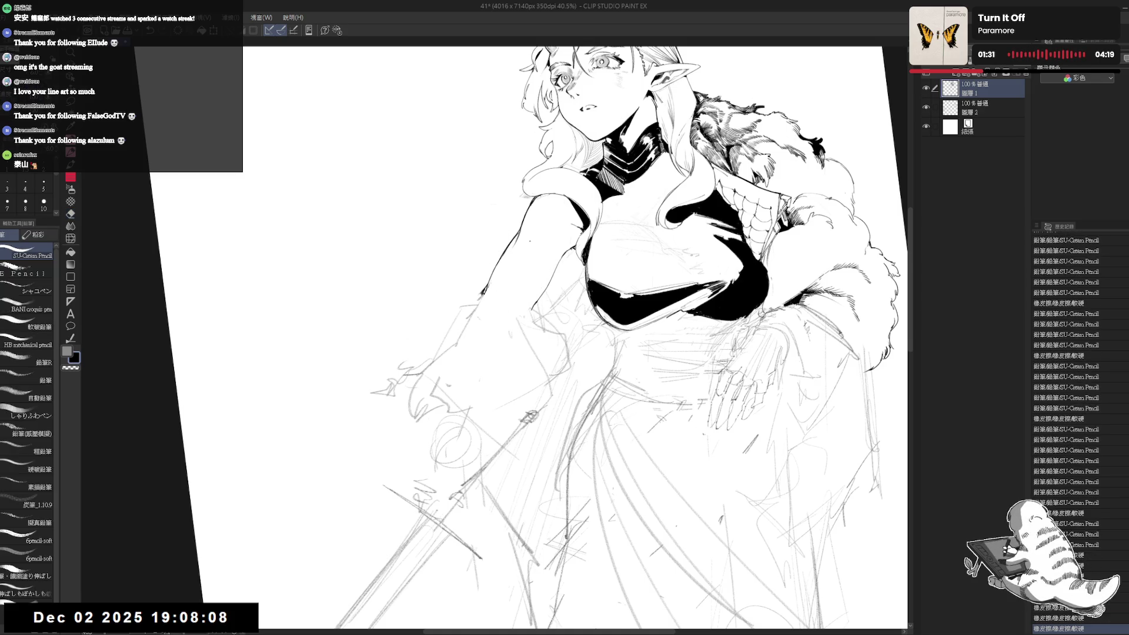
# Add a short ink stroke, recentre the face and shoulders, and erase stray lines near the fur sleeve.
pyautogui.press('-')
pyautogui.press('-')
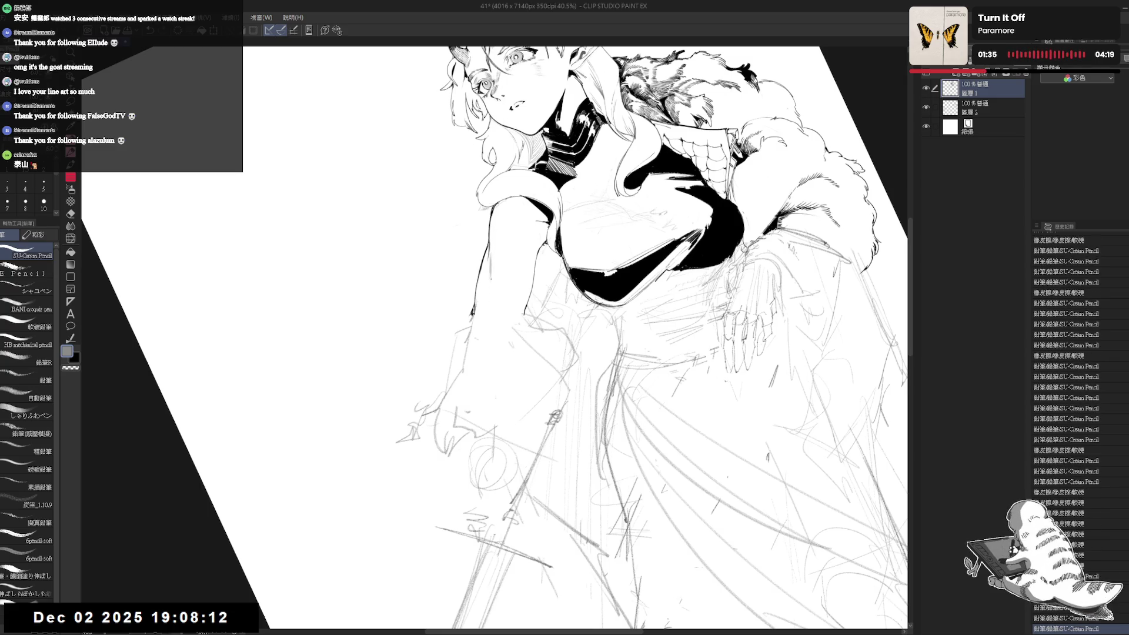
pyautogui.moveTo(491, 259); pyautogui.dragTo(492, 280)
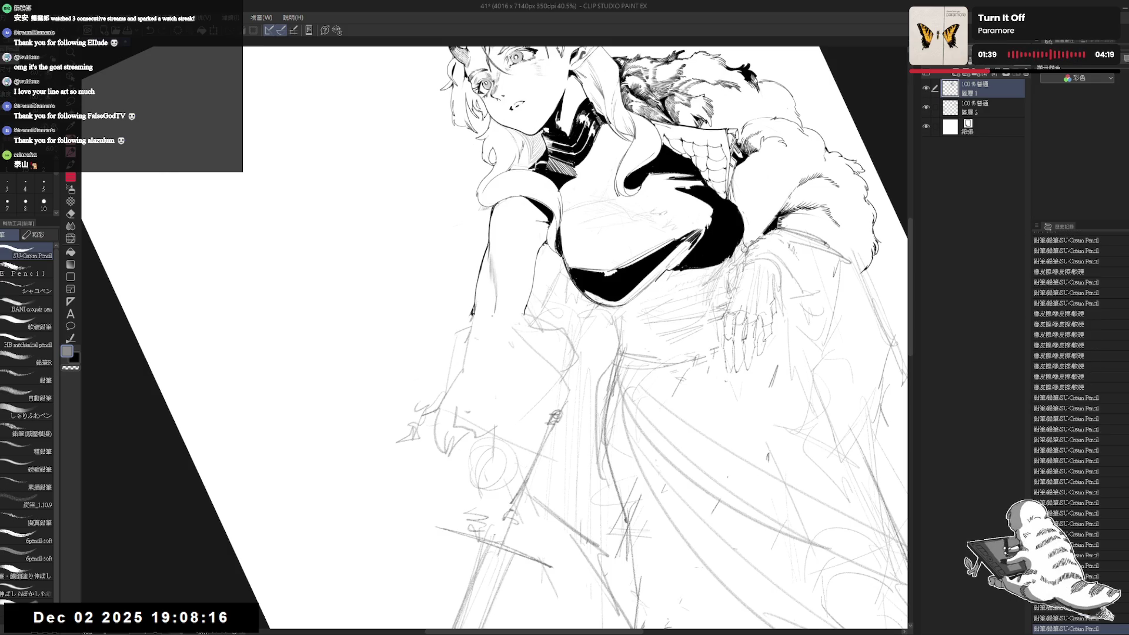
pyautogui.moveTo(518, 306); pyautogui.dragTo(561, 254)
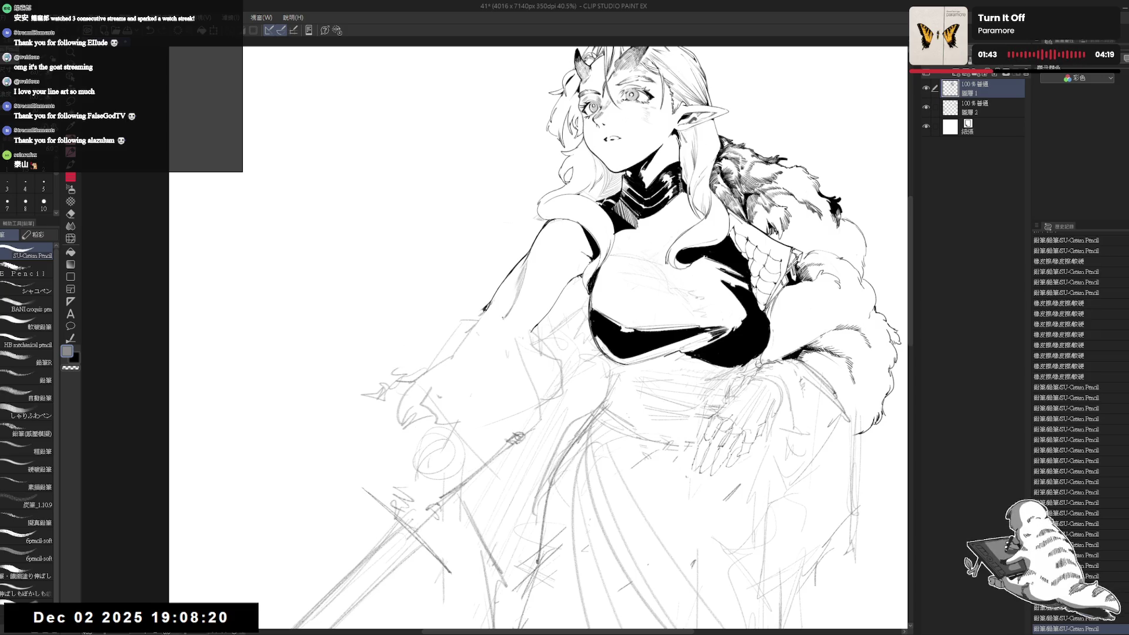
pyautogui.press('e')
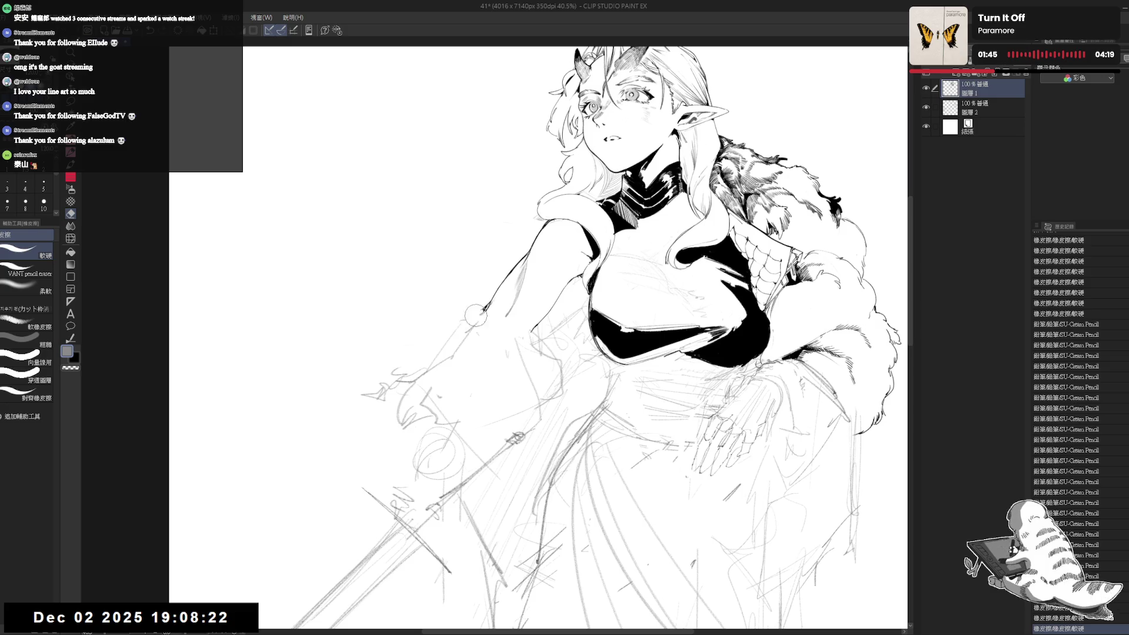
pyautogui.moveTo(475, 316)
pyautogui.mouseDown()
pyautogui.moveTo(494, 321)
pyautogui.moveTo(488, 353)
pyautogui.moveTo(530, 355)
pyautogui.mouseUp()
pyautogui.press('p')
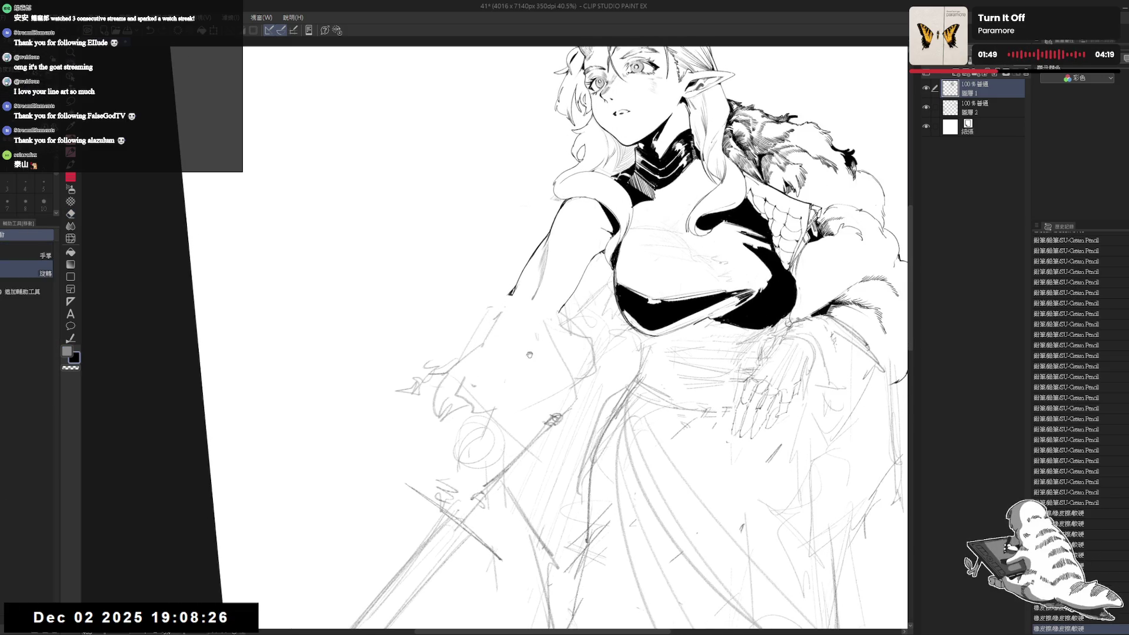
pyautogui.scroll(-3, 529, 352)
# Erase the sketch lines around the hand and sword hilt with the 柔軟 soft eraser.
pyautogui.press('e')
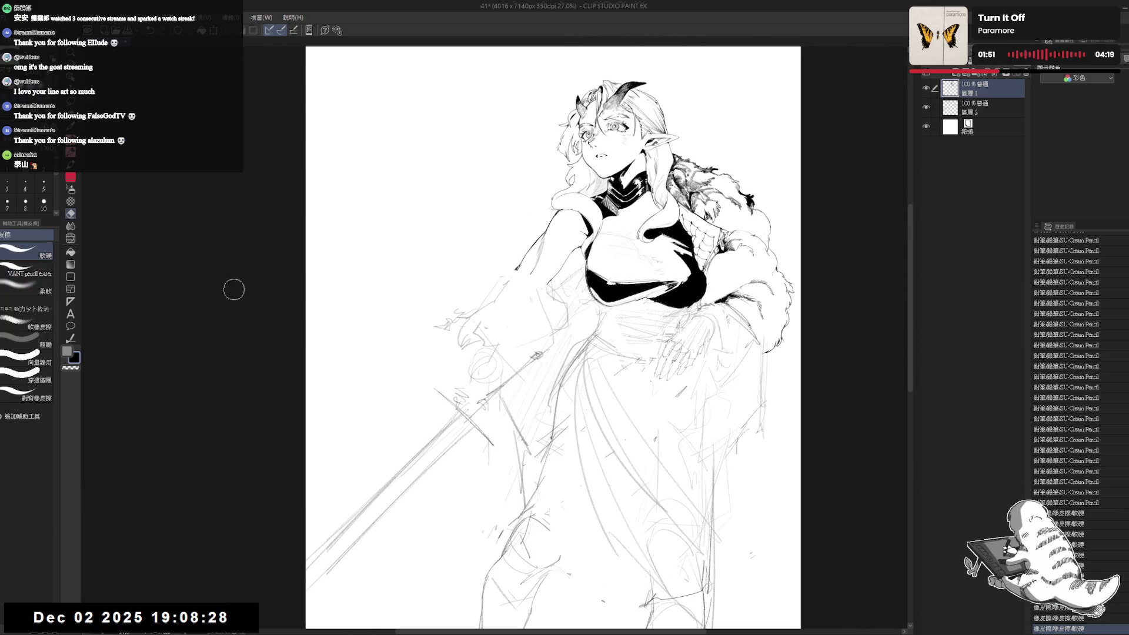
pyautogui.click(42, 291)
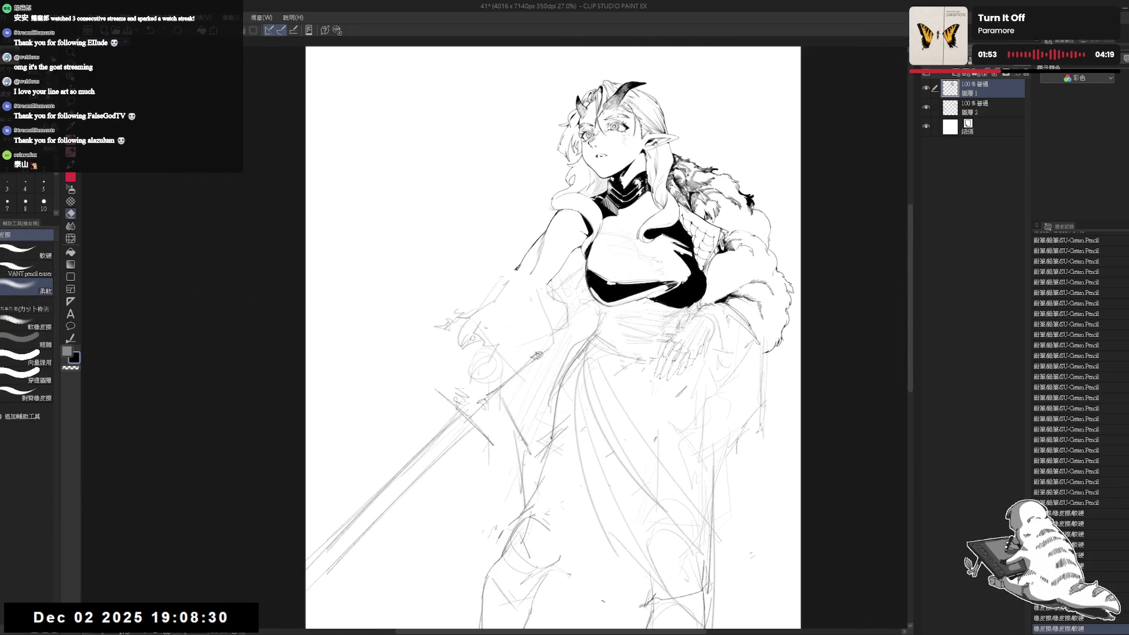
pyautogui.moveTo(485, 331)
pyautogui.mouseDown()
pyautogui.moveTo(451, 334)
pyautogui.moveTo(425, 317)
pyautogui.moveTo(491, 362)
pyautogui.moveTo(506, 340)
pyautogui.mouseUp()
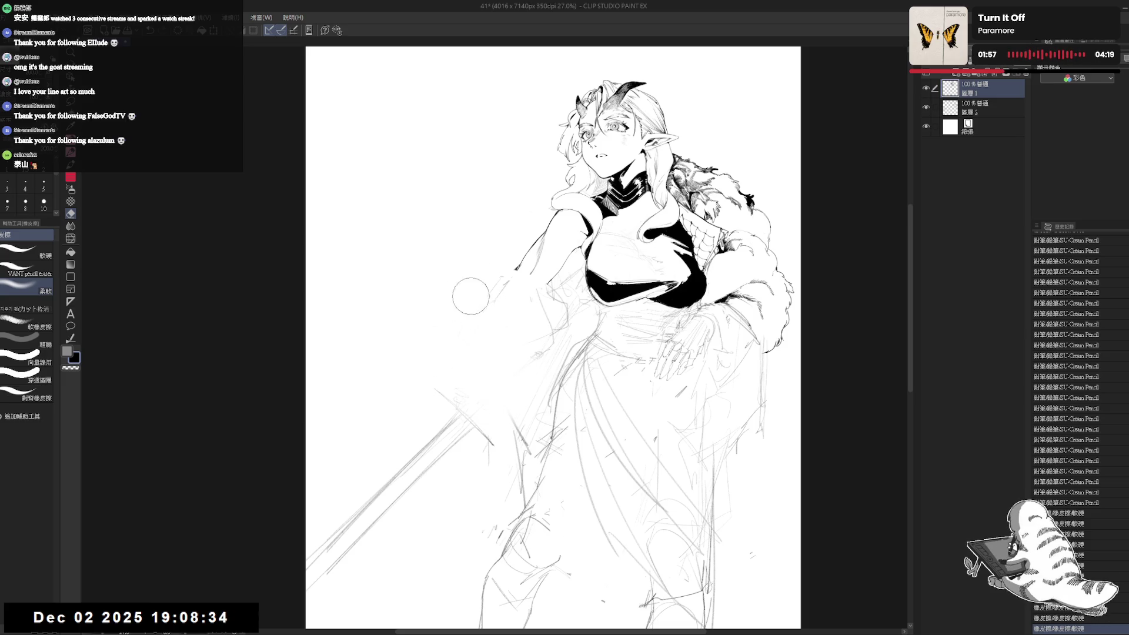
pyautogui.press('r')
pyautogui.moveTo(470, 282); pyautogui.dragTo(462, 461)
pyautogui.press('p')
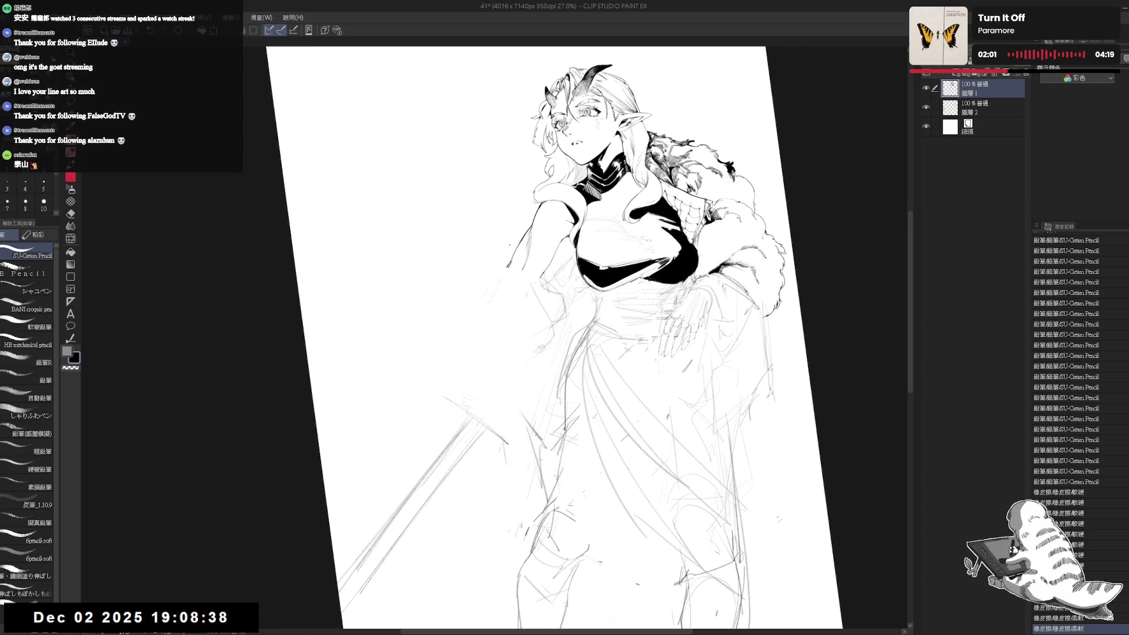
pyautogui.press('@')
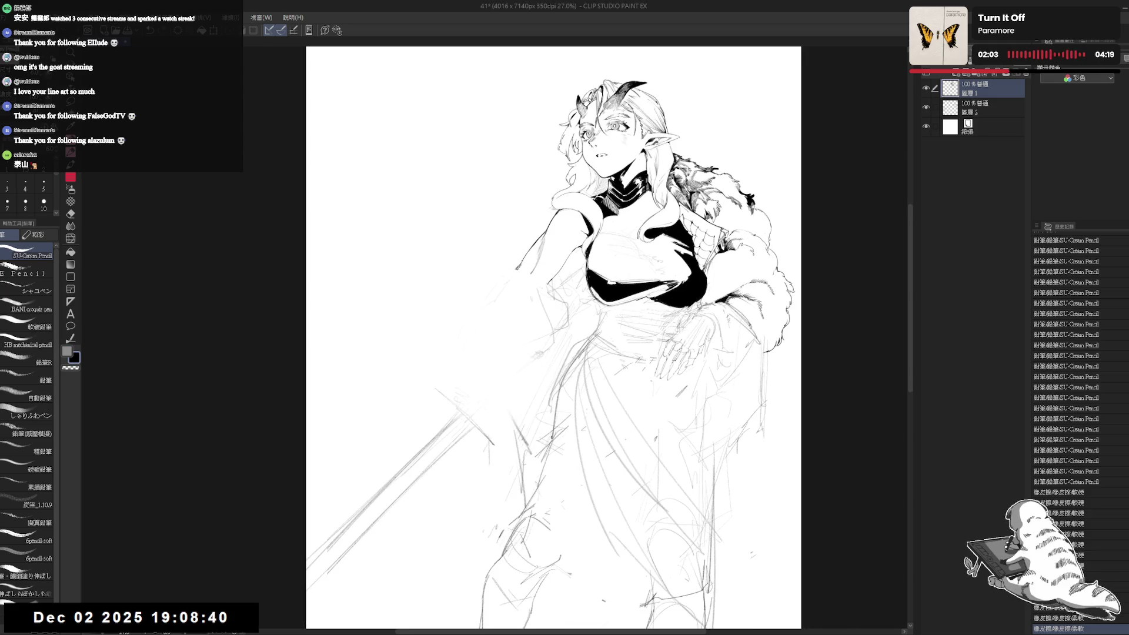
# Add short pencil marks near the outstretched hand and erase a small stray mark.
pyautogui.moveTo(518, 266)
pyautogui.mouseDown()
pyautogui.moveTo(523, 257)
pyautogui.moveTo(488, 263)
pyautogui.moveTo(478, 284)
pyautogui.mouseUp()
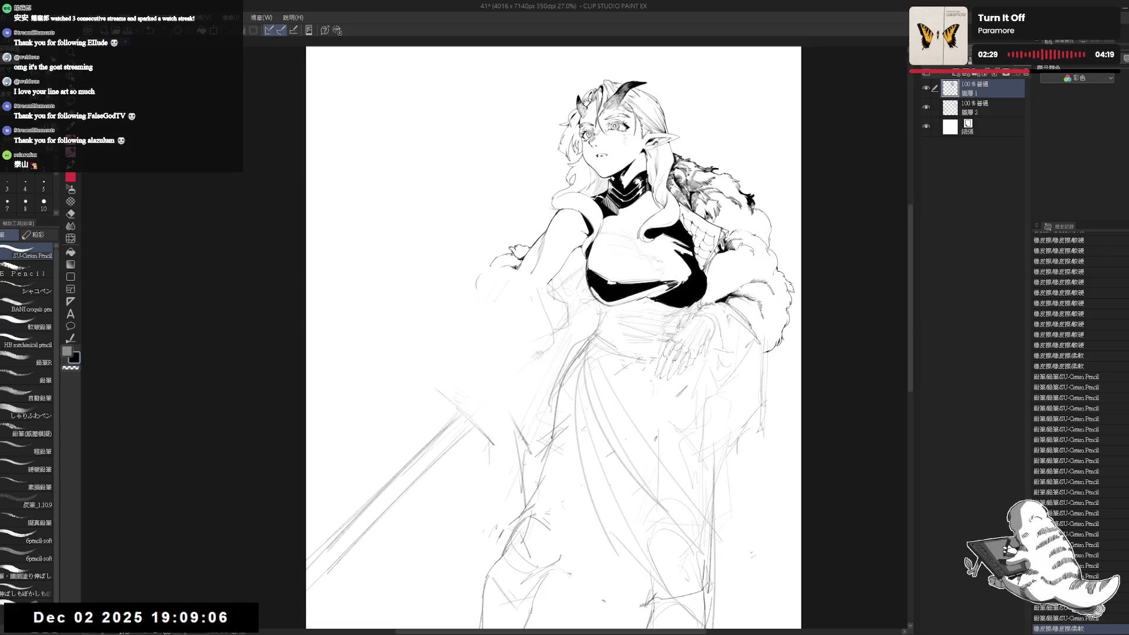
pyautogui.moveTo(641, 250); pyautogui.dragTo(657, 261)
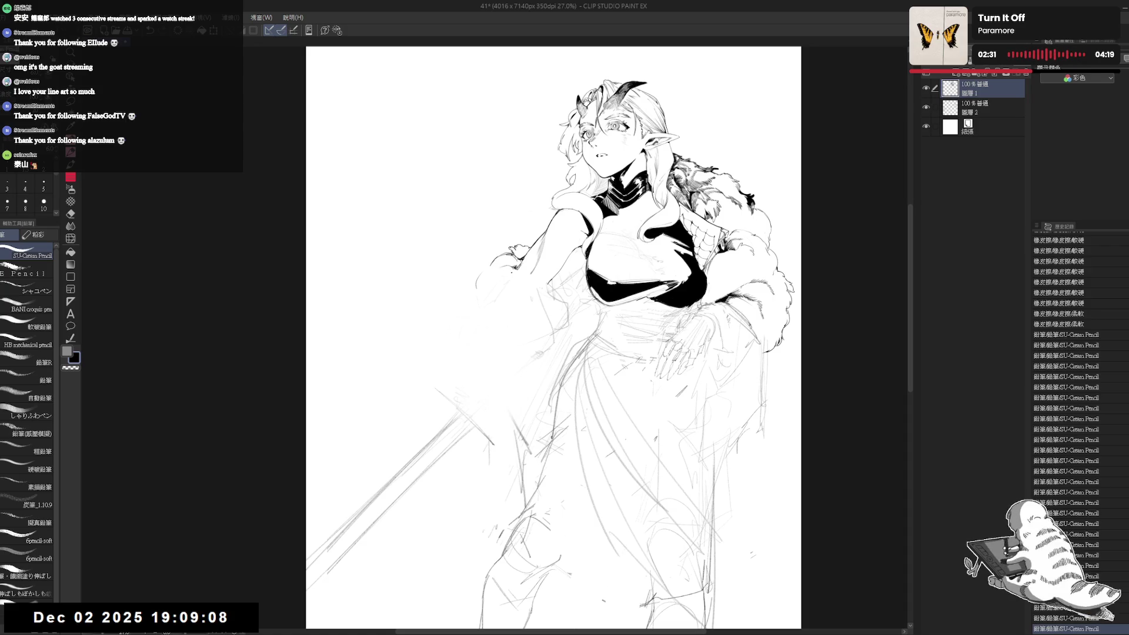
pyautogui.moveTo(515, 256); pyautogui.dragTo(524, 266)
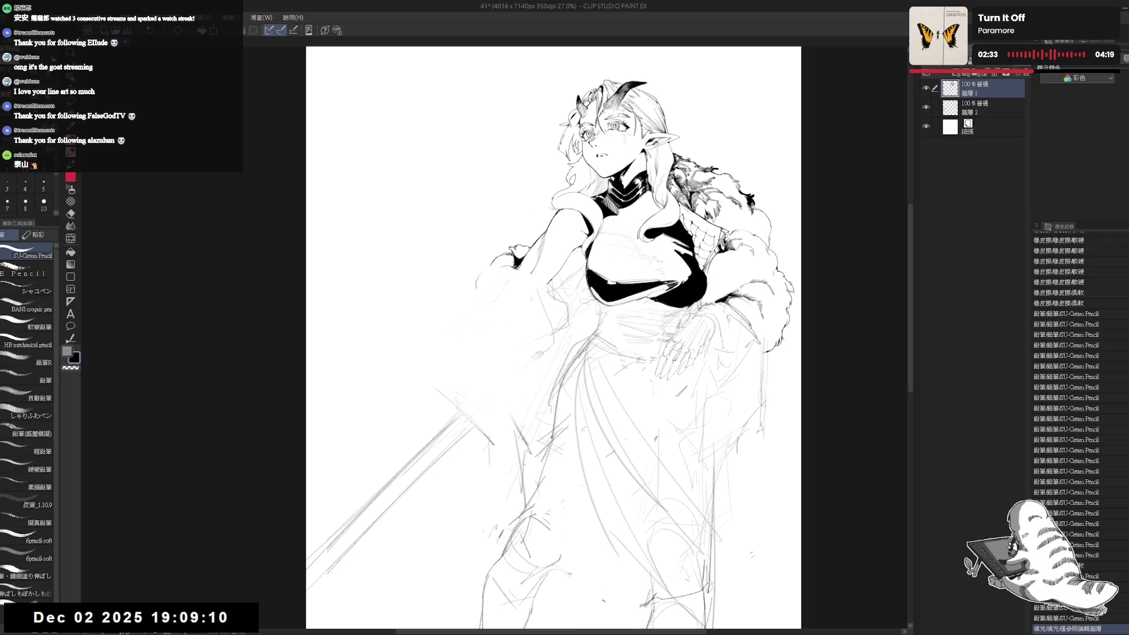
pyautogui.press('r')
pyautogui.moveTo(506, 329); pyautogui.dragTo(486, 346)
pyautogui.press('e')
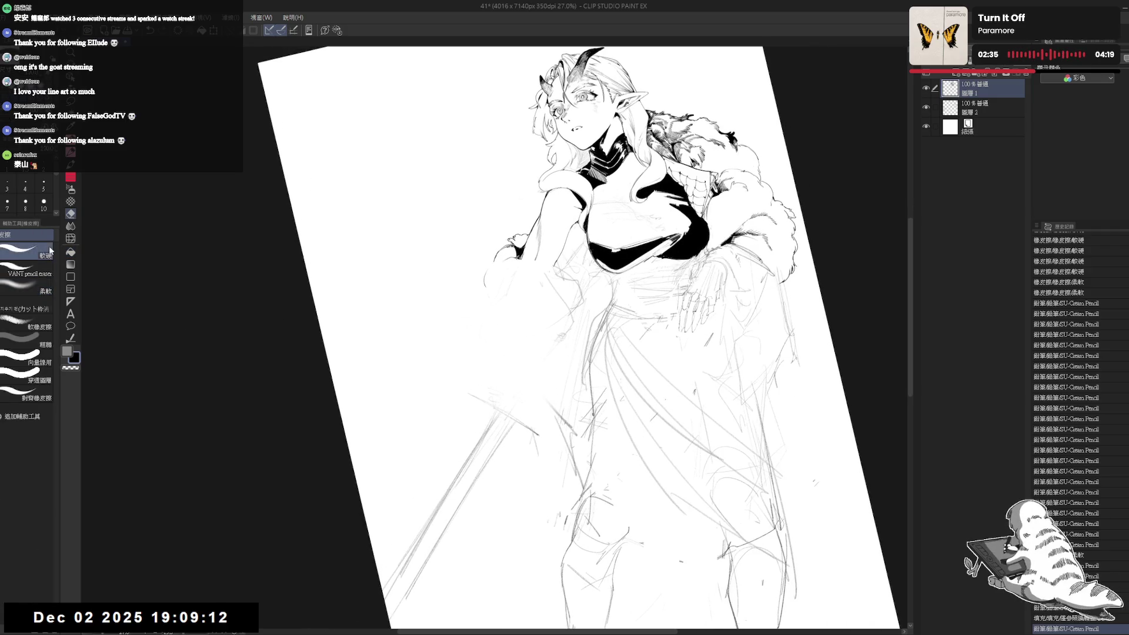
pyautogui.moveTo(500, 232)
pyautogui.mouseDown()
pyautogui.moveTo(506, 250)
pyautogui.moveTo(529, 239)
pyautogui.mouseUp()
# Reset the canvas rotation to upright and zoom in on the upper body.
pyautogui.press('p')
pyautogui.press('e')
pyautogui.press('p')
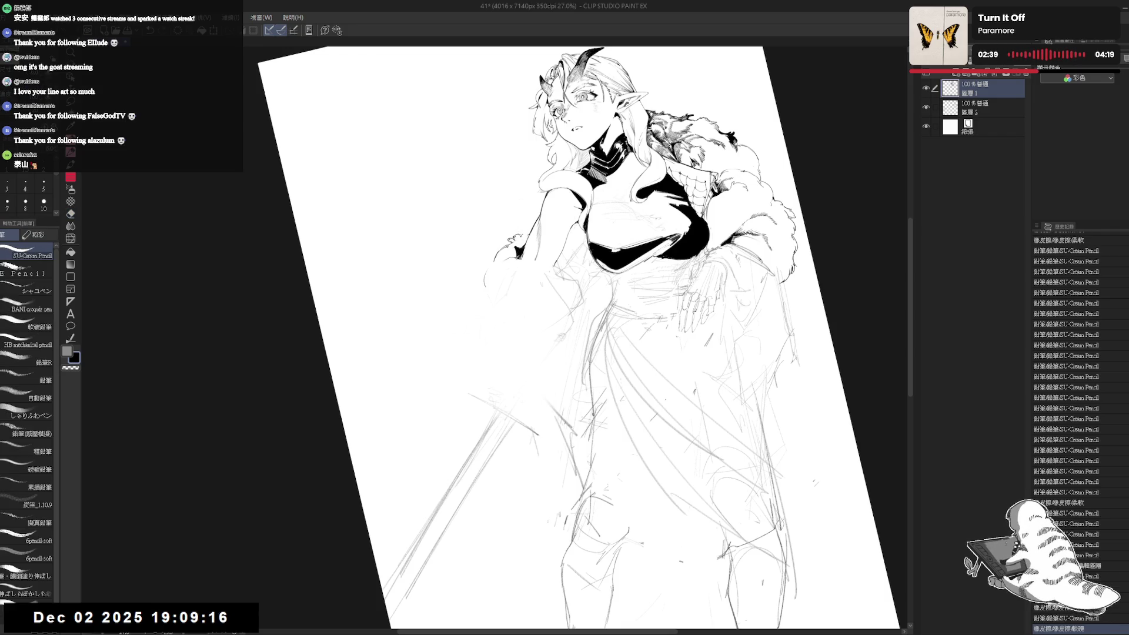
pyautogui.press('e')
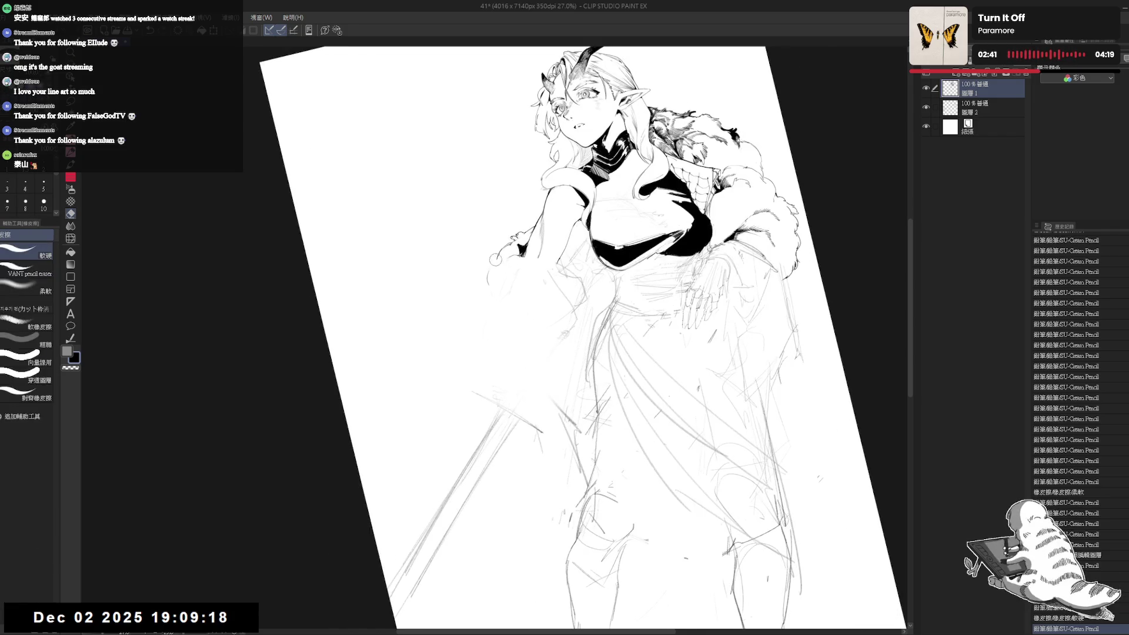
pyautogui.press('p')
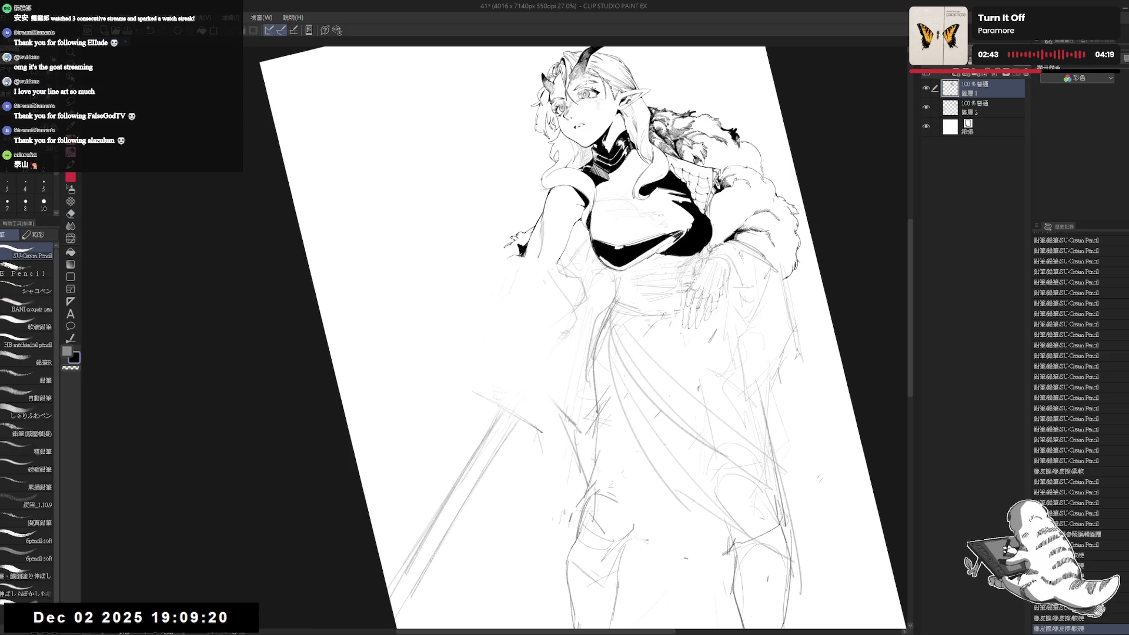
pyautogui.hotkey('ctrl', '0')
pyautogui.hotkey('ctrl', '+')
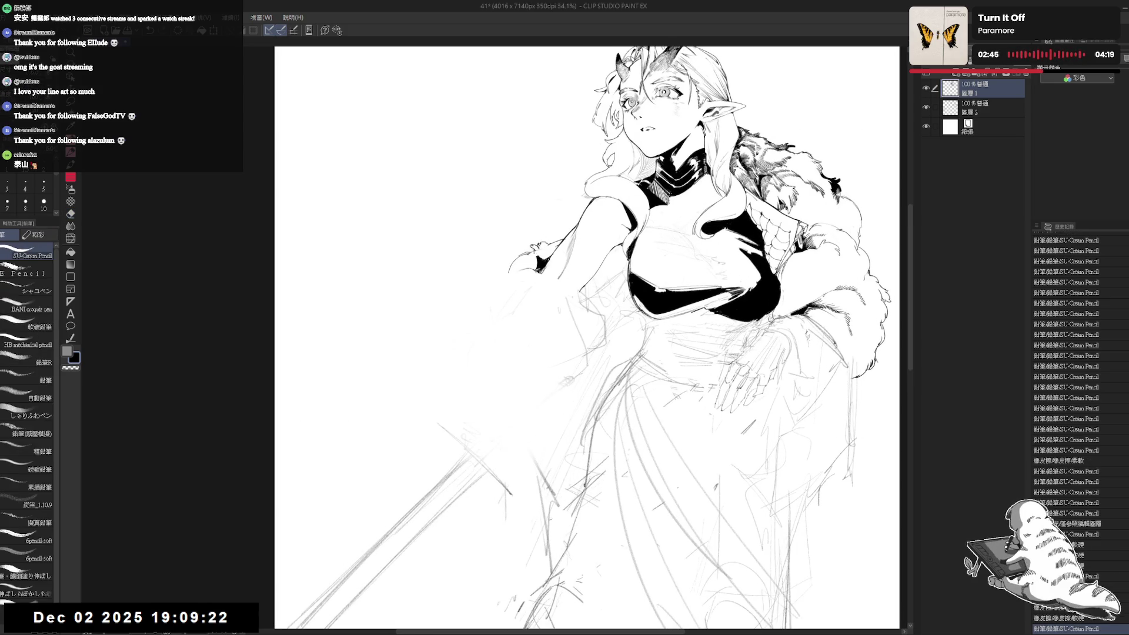
# Ink small strokes along the outstretched arm's outline, with the view tilted about 17 degrees.
pyautogui.moveTo(647, 235); pyautogui.dragTo(671, 250)
pyautogui.moveTo(647, 382); pyautogui.dragTo(670, 406)
pyautogui.moveTo(588, 353)
pyautogui.mouseDown()
pyautogui.moveTo(624, 412)
pyautogui.moveTo(665, 400)
pyautogui.moveTo(682, 418)
pyautogui.mouseUp()
pyautogui.moveTo(494, 265); pyautogui.dragTo(484, 276)
pyautogui.moveTo(477, 275); pyautogui.dragTo(473, 294)
pyautogui.moveTo(477, 281); pyautogui.dragTo(474, 302)
pyautogui.moveTo(476, 287); pyautogui.dragTo(473, 304)
pyautogui.moveTo(477, 289); pyautogui.dragTo(478, 331)
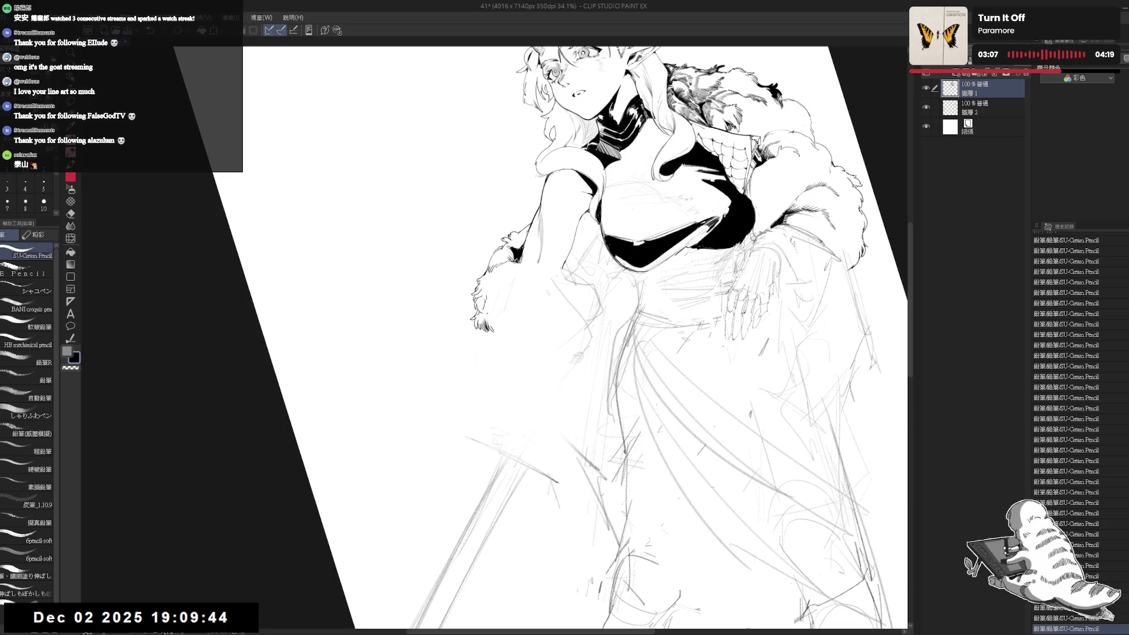
# Straighten the view and erase stray strokes near the fur cuff.
pyautogui.hotkey('ctrl', '0')
pyautogui.moveTo(521, 368); pyautogui.dragTo(522, 356)
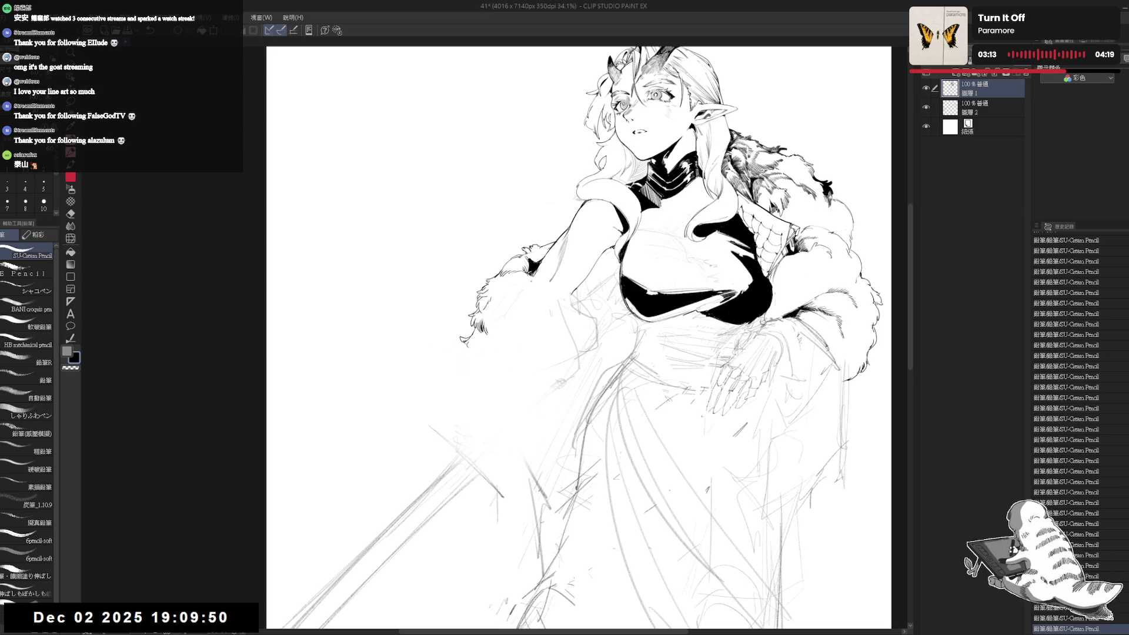
pyautogui.scroll(-3, 584, 357)
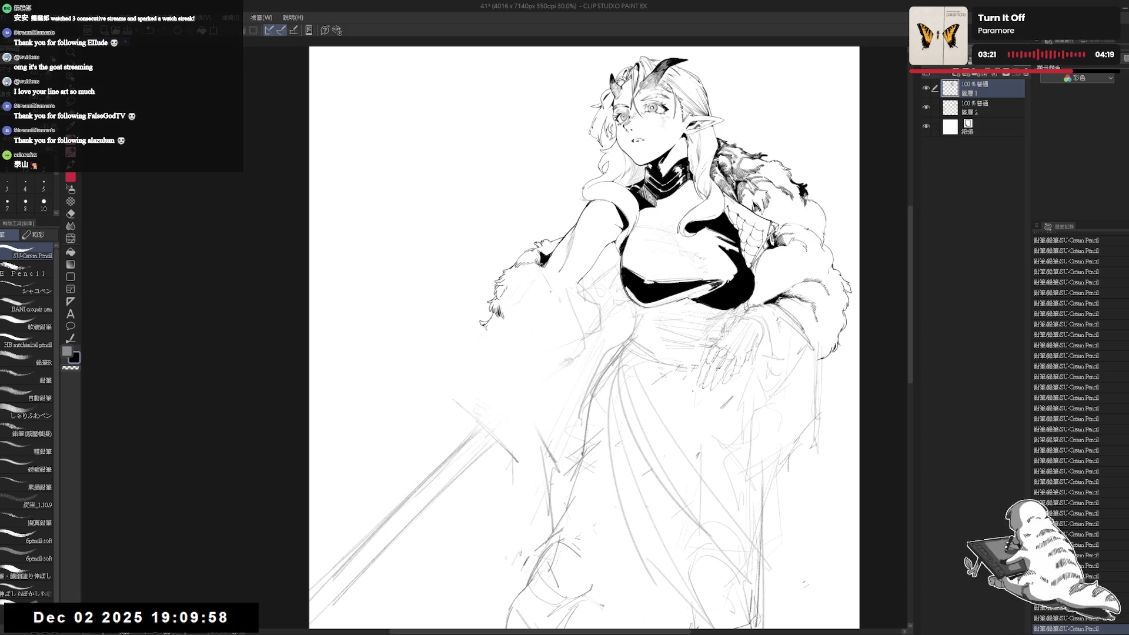
pyautogui.press('e')
pyautogui.moveTo(544, 238); pyautogui.dragTo(562, 235)
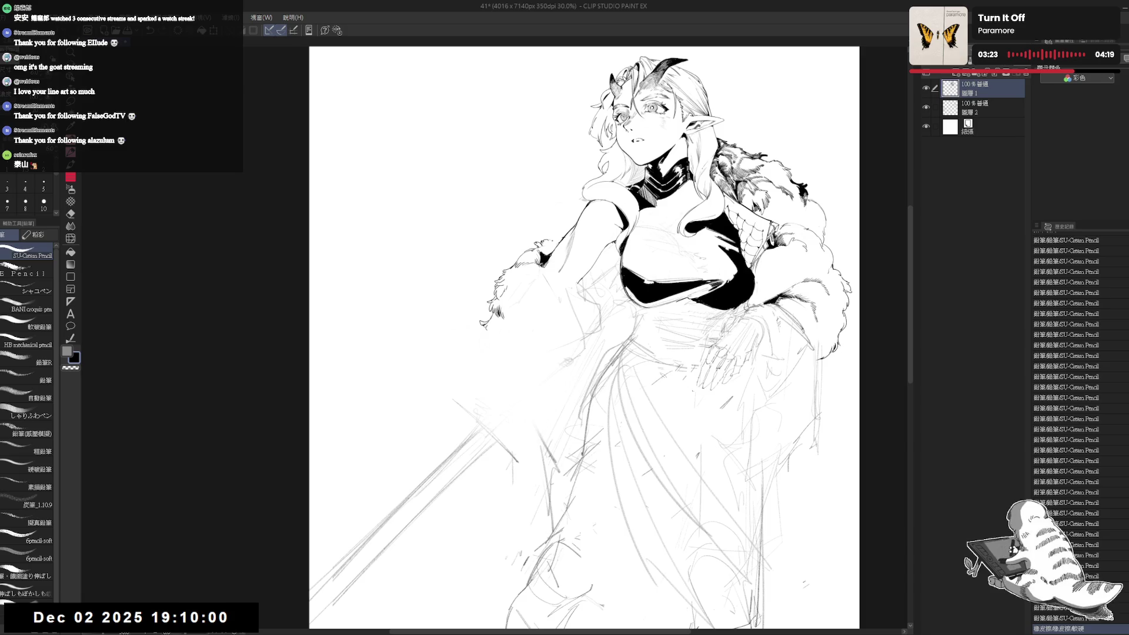
pyautogui.scroll(2, 601, 270)
pyautogui.press('e')
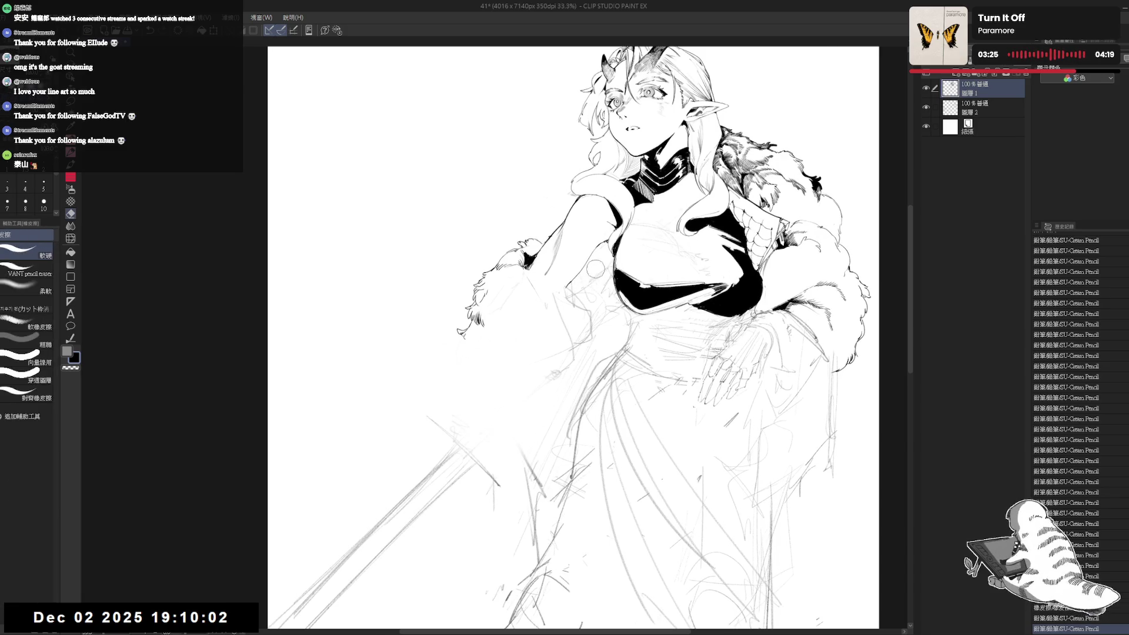
pyautogui.moveTo(583, 276); pyautogui.dragTo(579, 300)
# Undo a pencil stroke and erase the rough stroke at the fur cuff to rework it.
pyautogui.press('p')
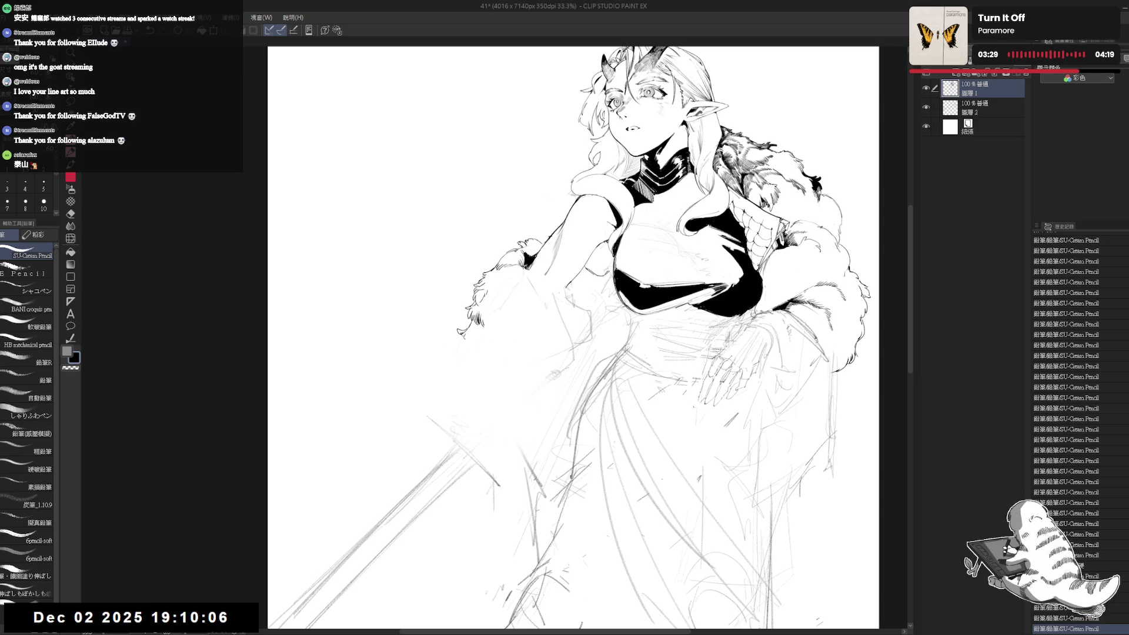
pyautogui.press('e')
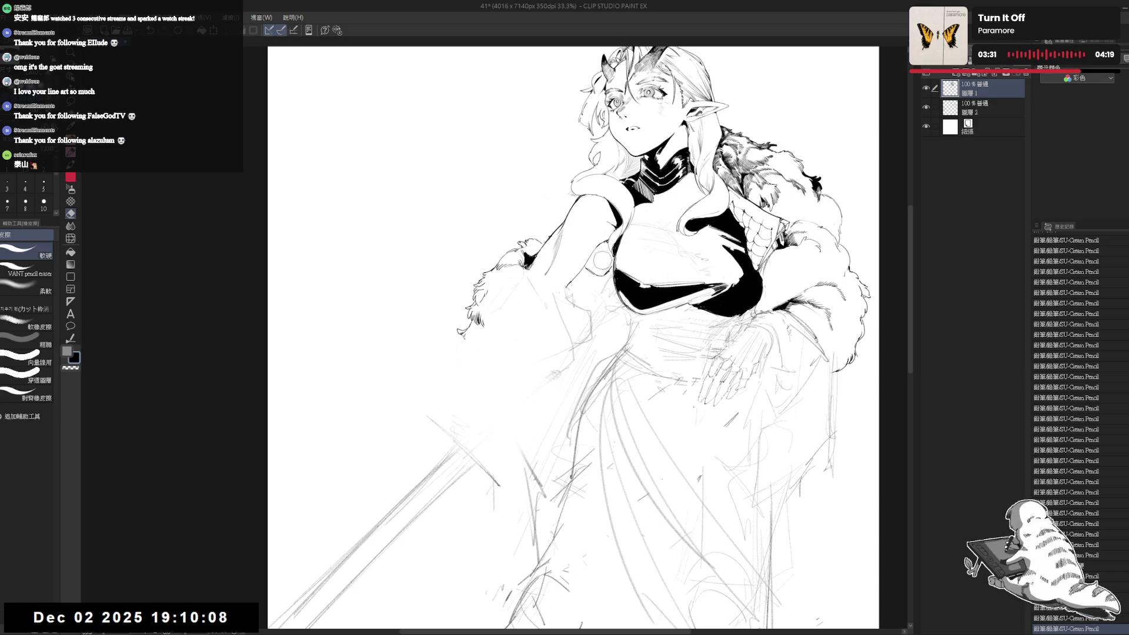
pyautogui.press('p')
pyautogui.hotkey('ctrl', 'z')
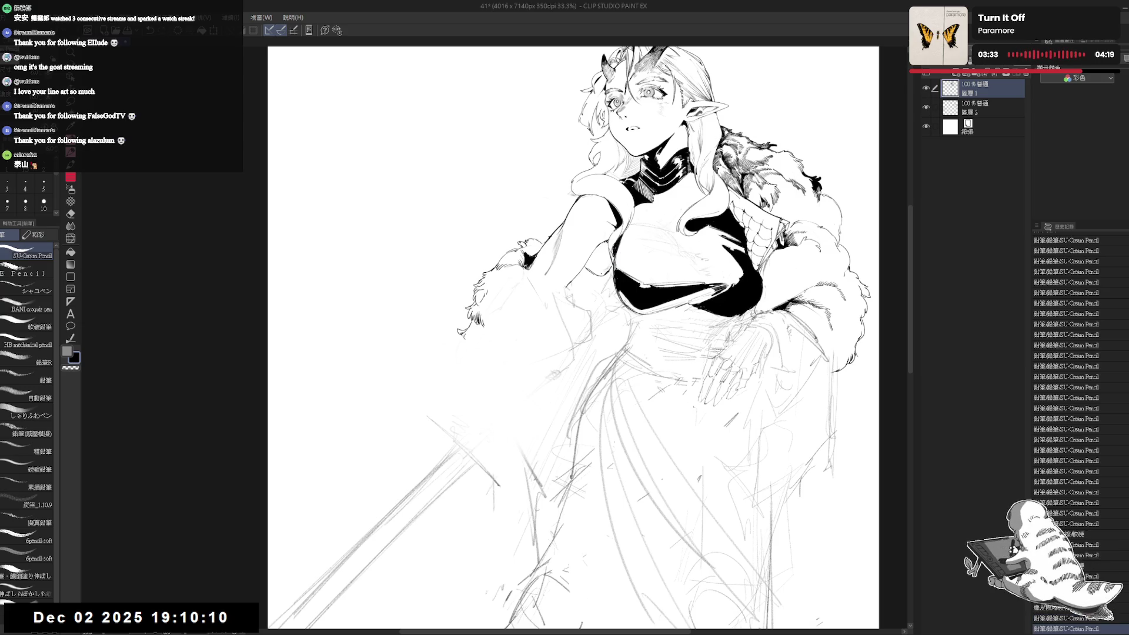
pyautogui.press('e')
pyautogui.moveTo(587, 269)
pyautogui.mouseDown()
pyautogui.moveTo(618, 305)
pyautogui.moveTo(618, 287)
pyautogui.moveTo(607, 289)
pyautogui.mouseUp()
pyautogui.press('p')
# Draw small fur strokes at the cuff of the outstretched arm.
pyautogui.press('e')
pyautogui.press('p')
pyautogui.moveTo(598, 273); pyautogui.dragTo(615, 328)
pyautogui.press('e')
pyautogui.press('p')
pyautogui.scroll(1, 620, 300)
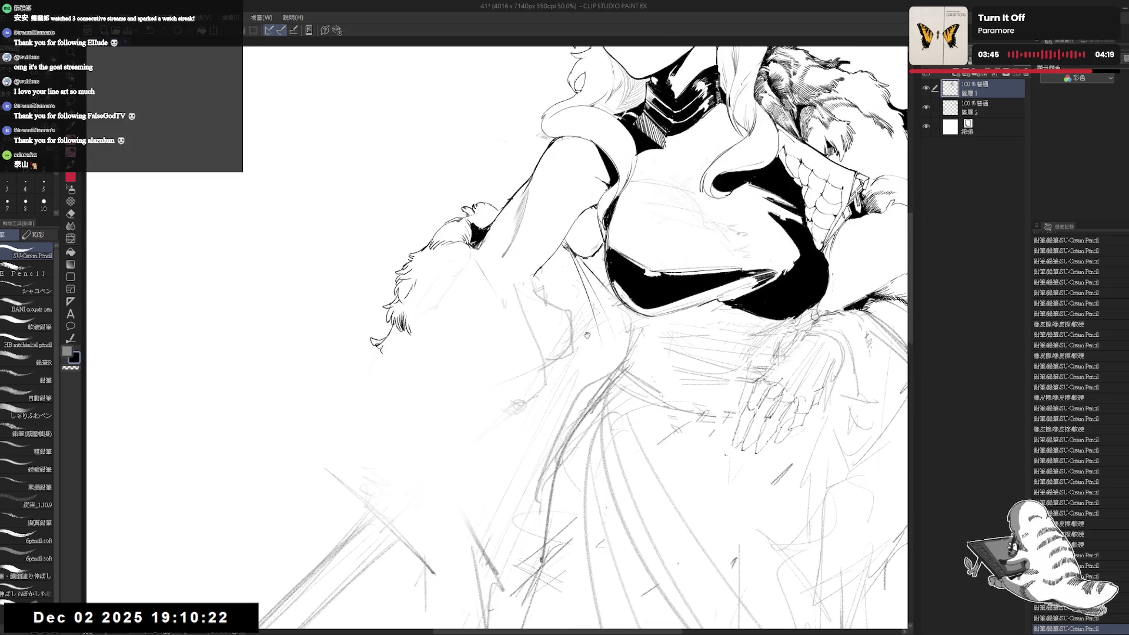
# Erase leftover sketch lines below the chest and add small ink details.
pyautogui.press('e')
pyautogui.moveTo(566, 285)
pyautogui.mouseDown()
pyautogui.moveTo(609, 365)
pyautogui.moveTo(561, 358)
pyautogui.mouseUp()
pyautogui.moveTo(549, 306); pyautogui.dragTo(538, 382)
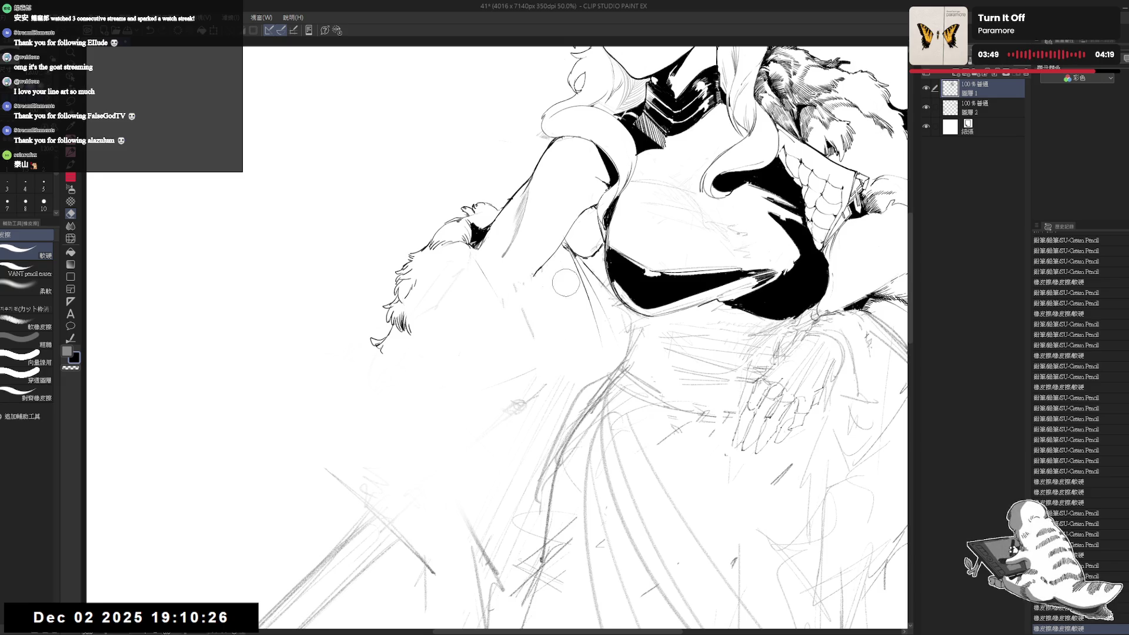
pyautogui.press('p')
pyautogui.scroll(-2, 559, 308)
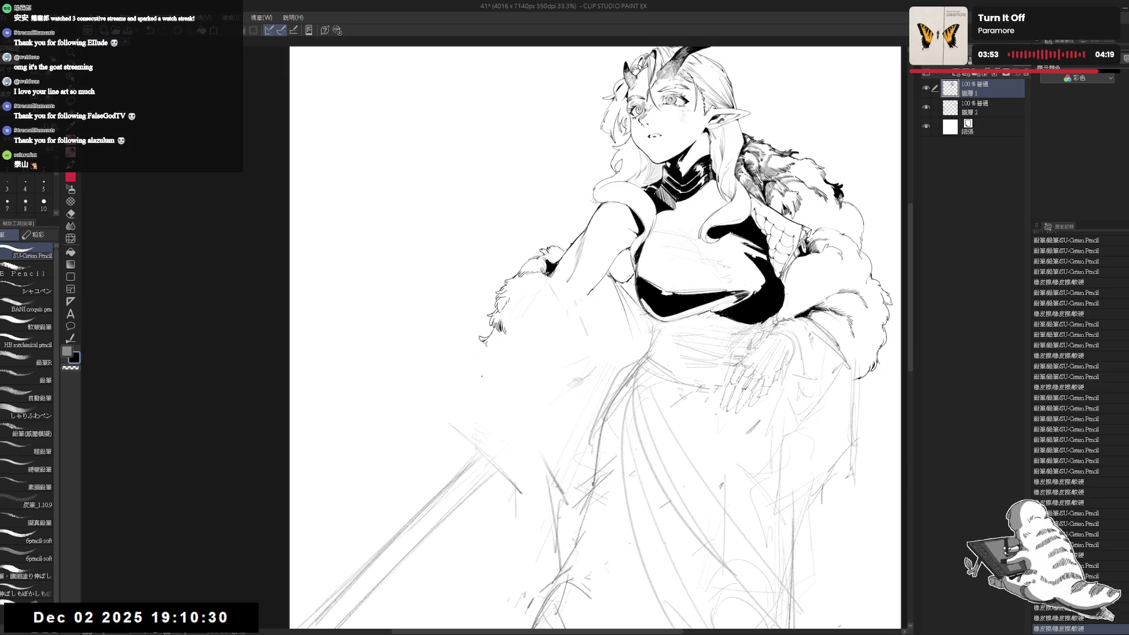
pyautogui.moveTo(484, 365); pyautogui.dragTo(474, 376)
pyautogui.moveTo(477, 372)
pyautogui.mouseDown()
pyautogui.moveTo(471, 380)
pyautogui.moveTo(498, 404)
pyautogui.moveTo(513, 378)
pyautogui.mouseUp()
# Rotate the canvas and erase the long diagonal sword sketch lines at lower left.
pyautogui.press('r')
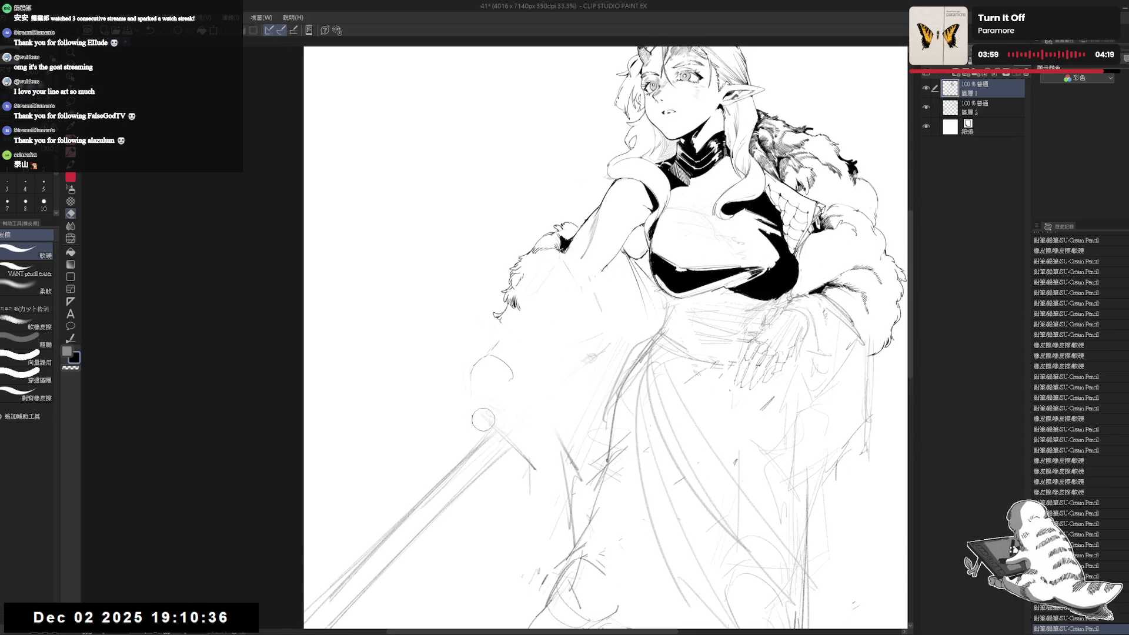
pyautogui.moveTo(553, 423); pyautogui.dragTo(603, 241)
pyautogui.press('e')
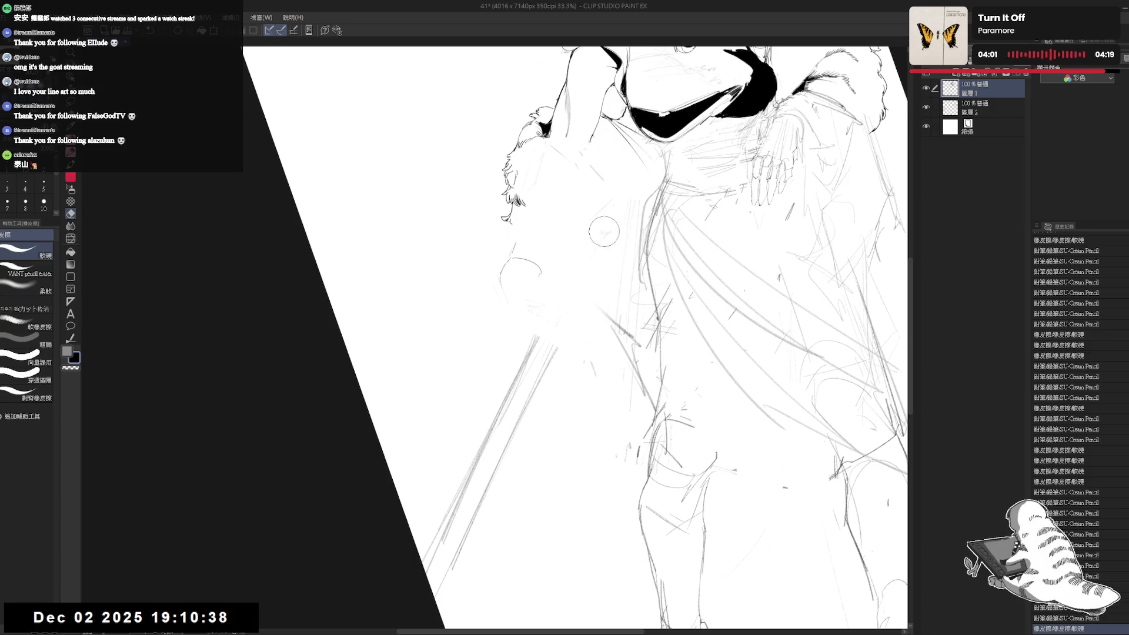
pyautogui.moveTo(535, 336)
pyautogui.mouseDown()
pyautogui.moveTo(491, 430)
pyautogui.moveTo(546, 348)
pyautogui.mouseUp()
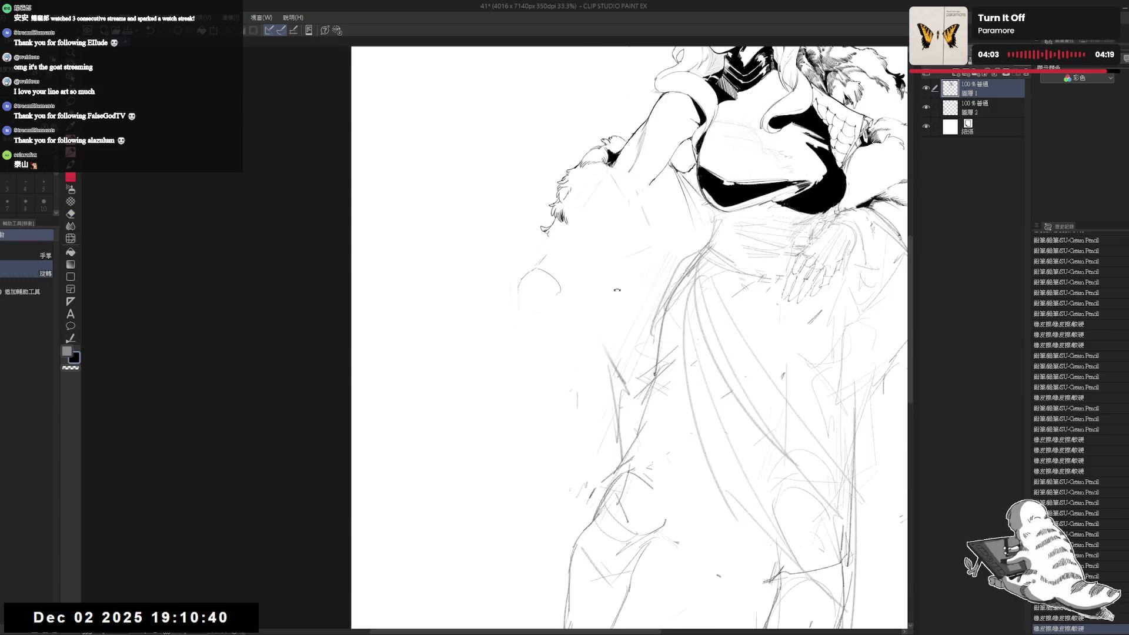
pyautogui.hotkey('ctrl', '@')
pyautogui.press('p')
# Ink short strokes along the outstretched hand's outline.
pyautogui.moveTo(517, 329)
pyautogui.mouseDown()
pyautogui.moveTo(544, 363)
pyautogui.moveTo(545, 353)
pyautogui.mouseUp()
pyautogui.scroll(-1, 620, 338)
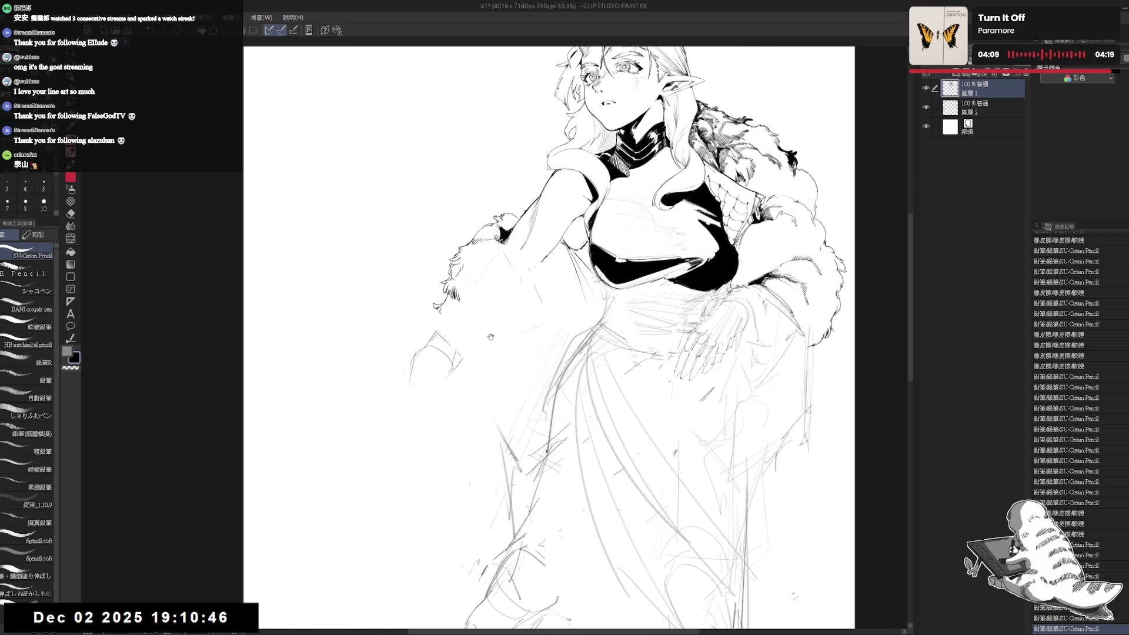
pyautogui.scroll(-3, 530, 281)
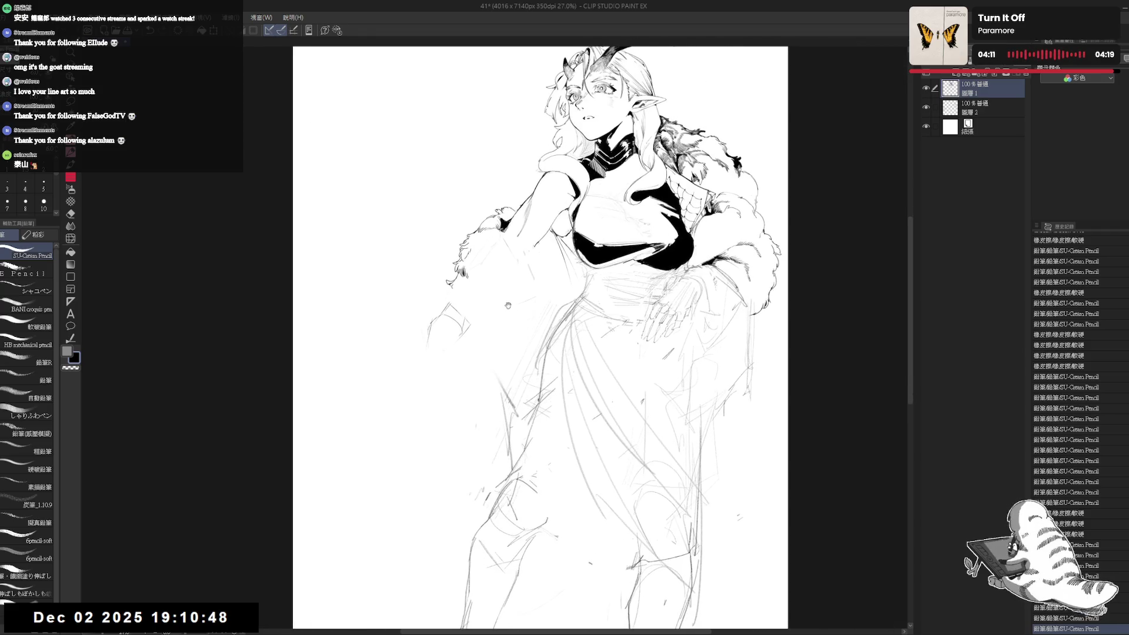
pyautogui.scroll(3, 463, 324)
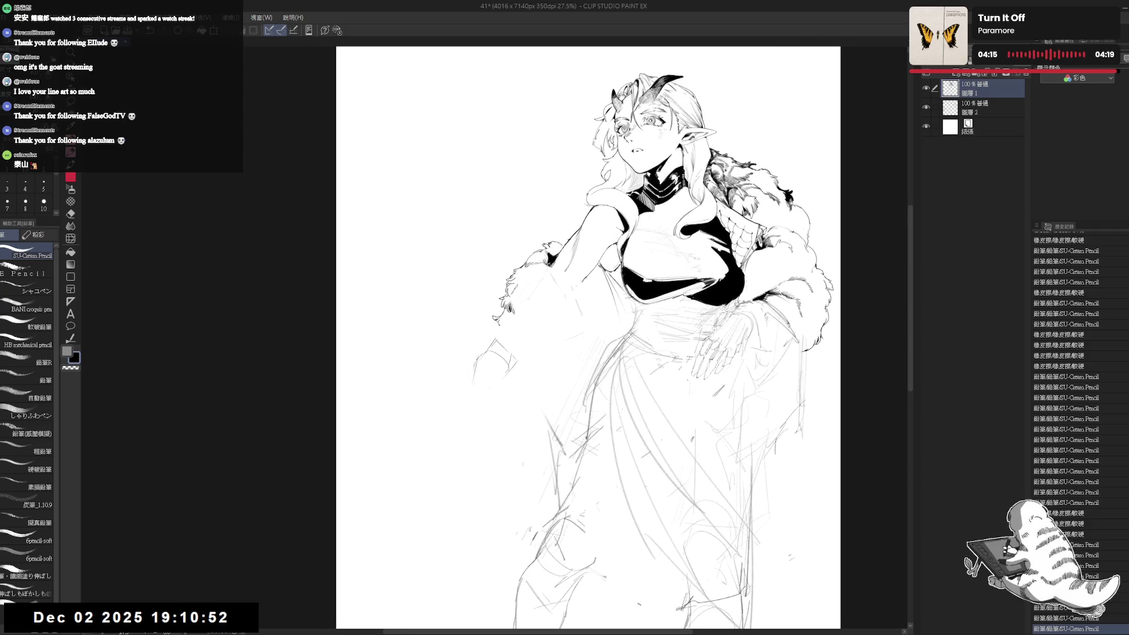
pyautogui.moveTo(485, 341); pyautogui.dragTo(496, 334)
pyautogui.moveTo(716, 371); pyautogui.dragTo(721, 377)
pyautogui.moveTo(531, 517); pyautogui.dragTo(538, 523)
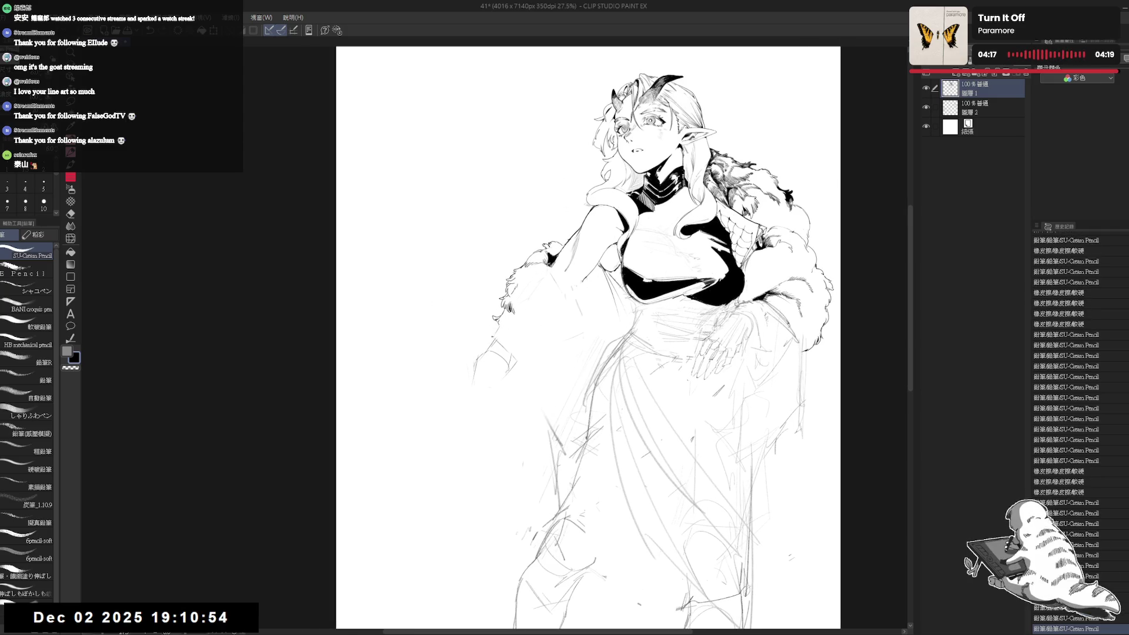
pyautogui.moveTo(489, 344); pyautogui.dragTo(498, 338)
# Switch the SU-Cream Pencil to size 7 and begin inking the sleeve cuff with short strokes.
pyautogui.moveTo(588, 338); pyautogui.dragTo(597, 331)
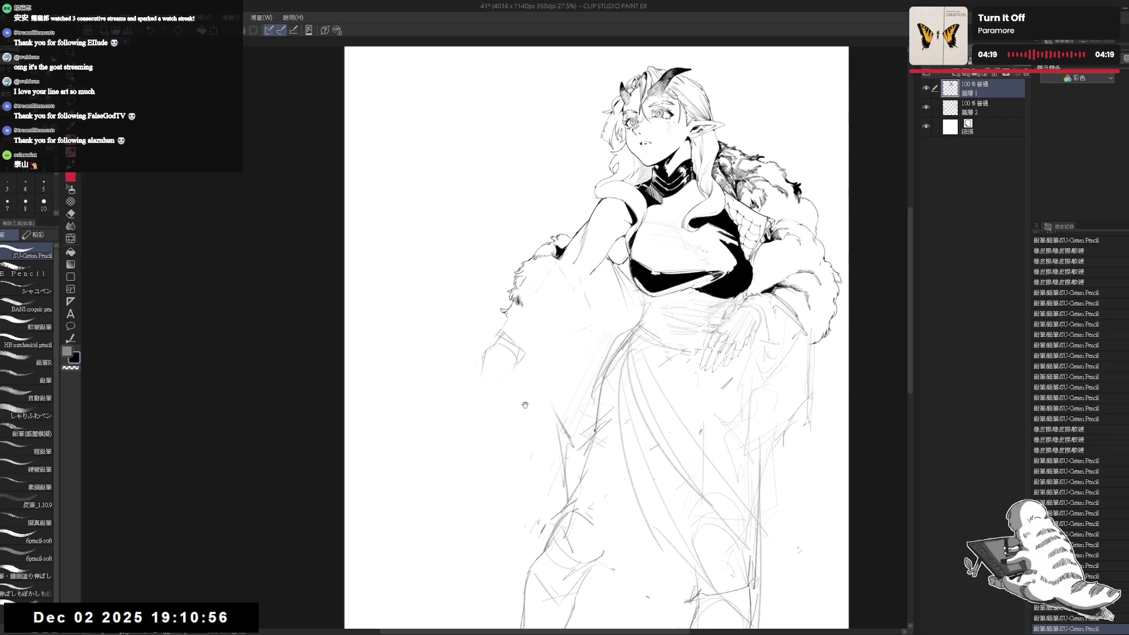
pyautogui.press('^')
pyautogui.press('^')
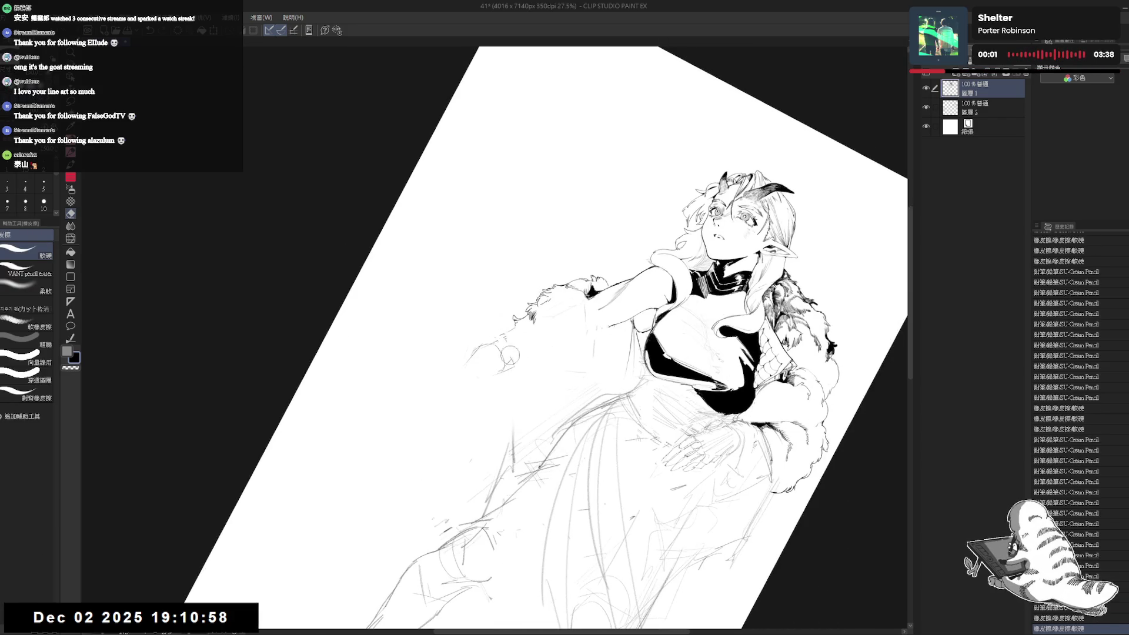
pyautogui.moveTo(494, 340); pyautogui.dragTo(500, 335)
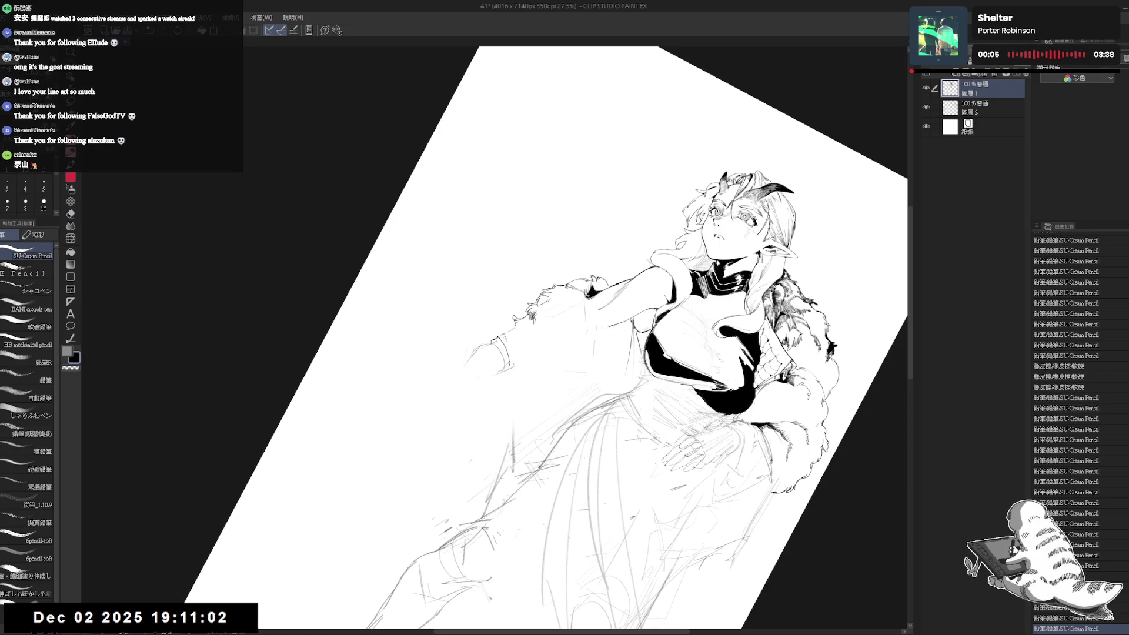
pyautogui.press('-')
pyautogui.press('-')
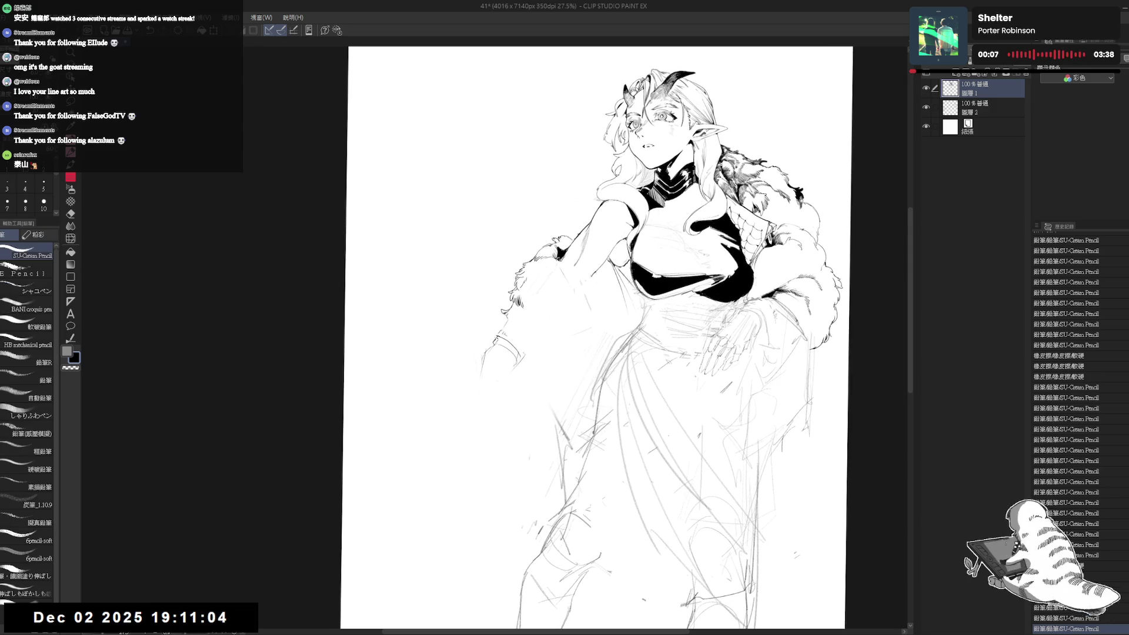
pyautogui.click(7, 203)
pyautogui.moveTo(494, 345); pyautogui.dragTo(504, 339)
pyautogui.moveTo(495, 344)
pyautogui.mouseDown()
pyautogui.moveTo(506, 337)
pyautogui.moveTo(486, 347)
pyautogui.moveTo(505, 339)
pyautogui.mouseUp()
# Place small pencil marks by the sleeve and erase the stray ones.
pyautogui.click(493, 364)
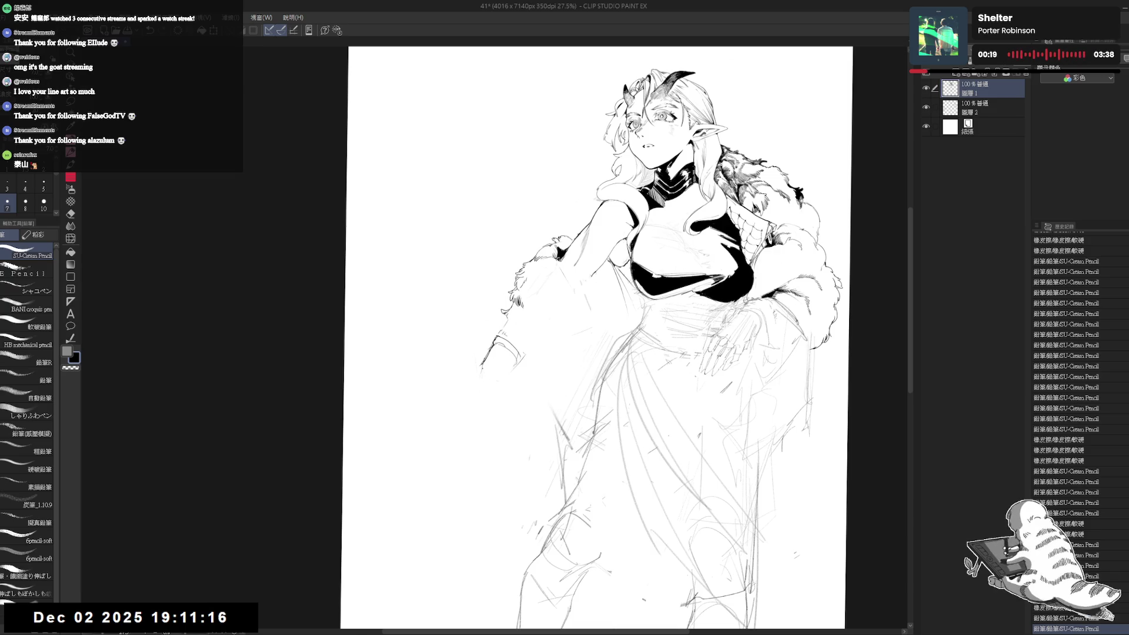
pyautogui.moveTo(494, 346); pyautogui.dragTo(504, 339)
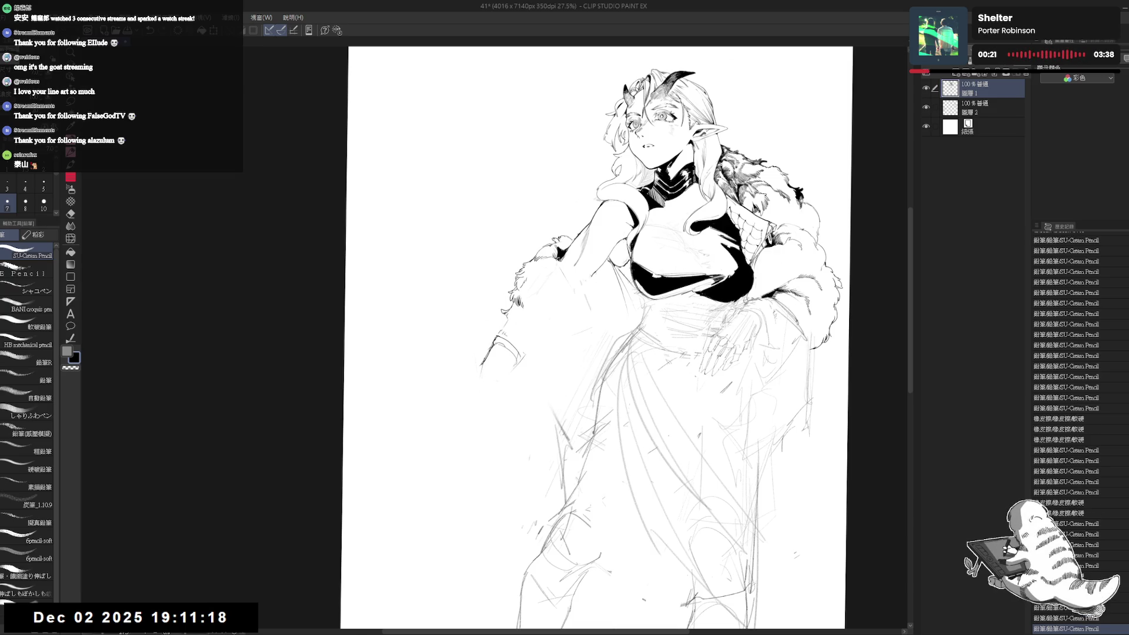
pyautogui.press('e')
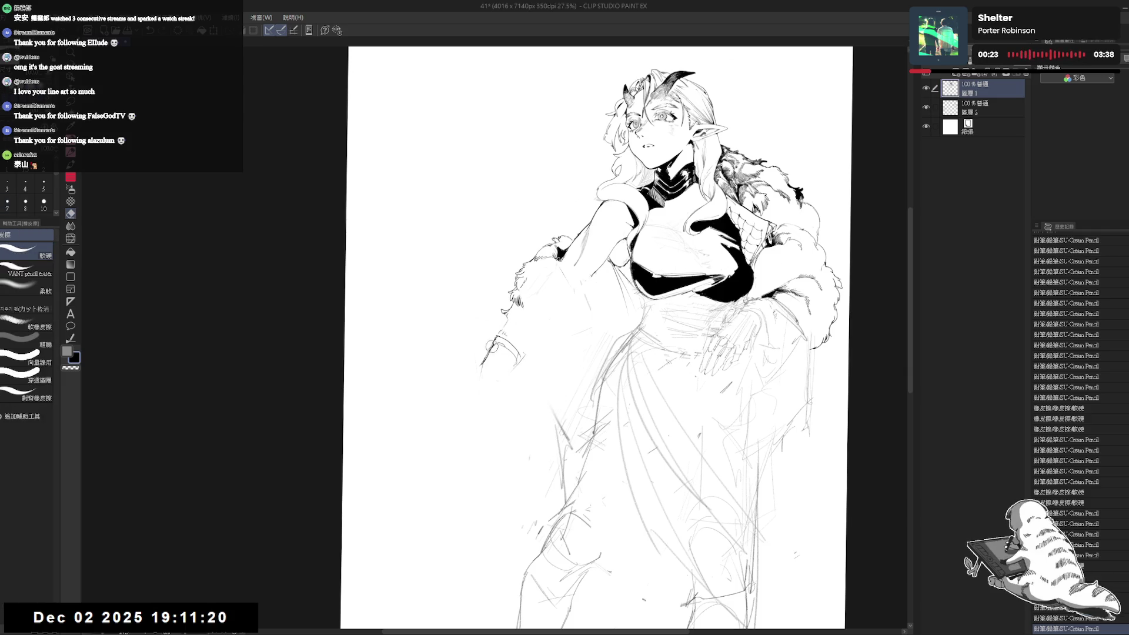
pyautogui.press('p')
pyautogui.moveTo(492, 346)
pyautogui.mouseDown()
pyautogui.moveTo(486, 361)
pyautogui.moveTo(497, 340)
pyautogui.mouseUp()
# At brush size 10, ink the sleeve cuff lines, erasing and redrawing as needed.
pyautogui.click(43, 202)
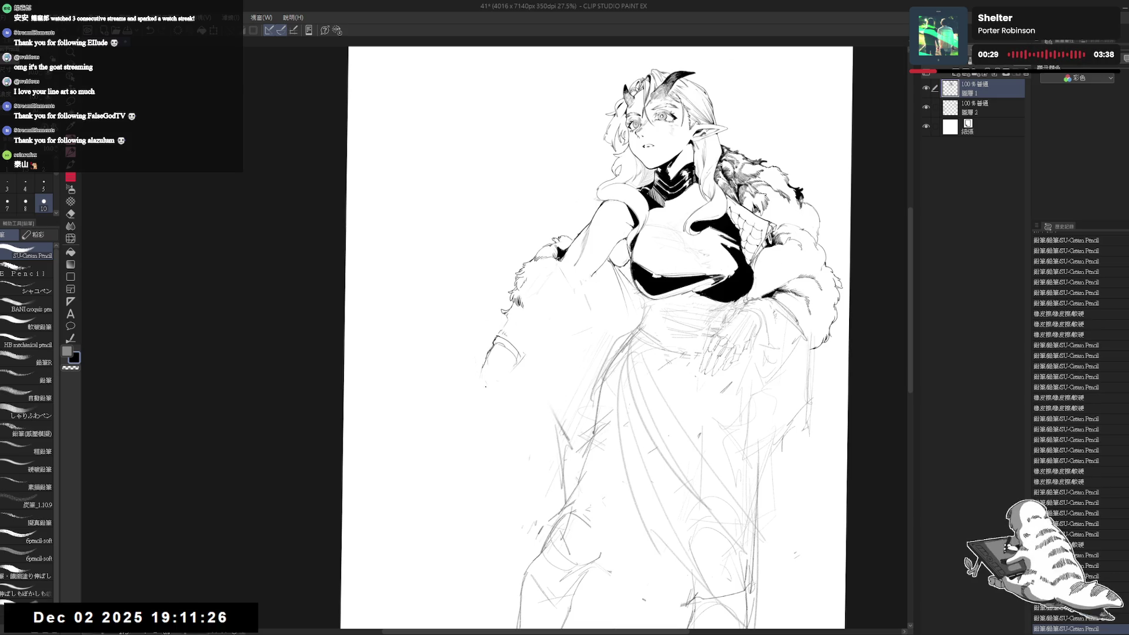
pyautogui.moveTo(486, 382); pyautogui.dragTo(501, 400)
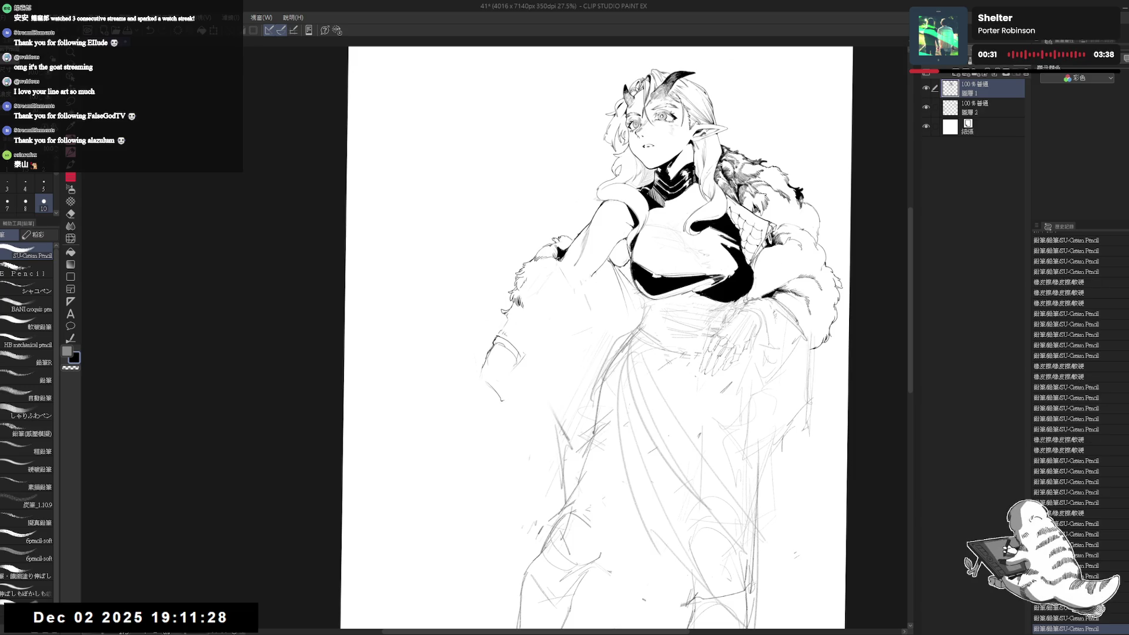
pyautogui.moveTo(486, 355); pyautogui.dragTo(497, 341)
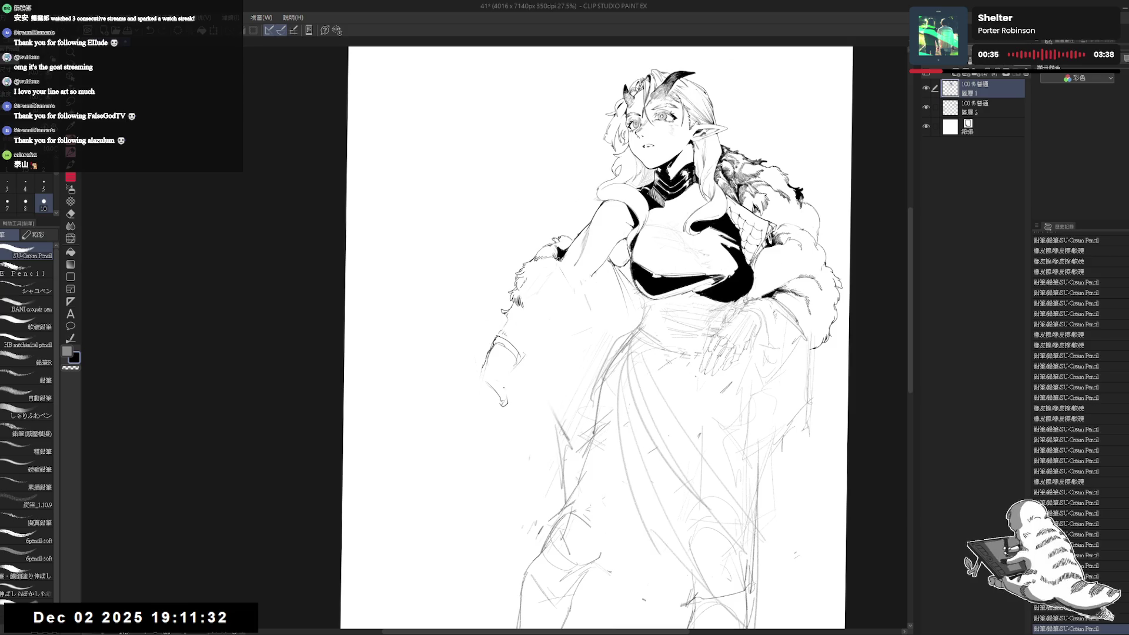
pyautogui.press('e')
pyautogui.moveTo(507, 398); pyautogui.dragTo(499, 393)
pyautogui.press('p')
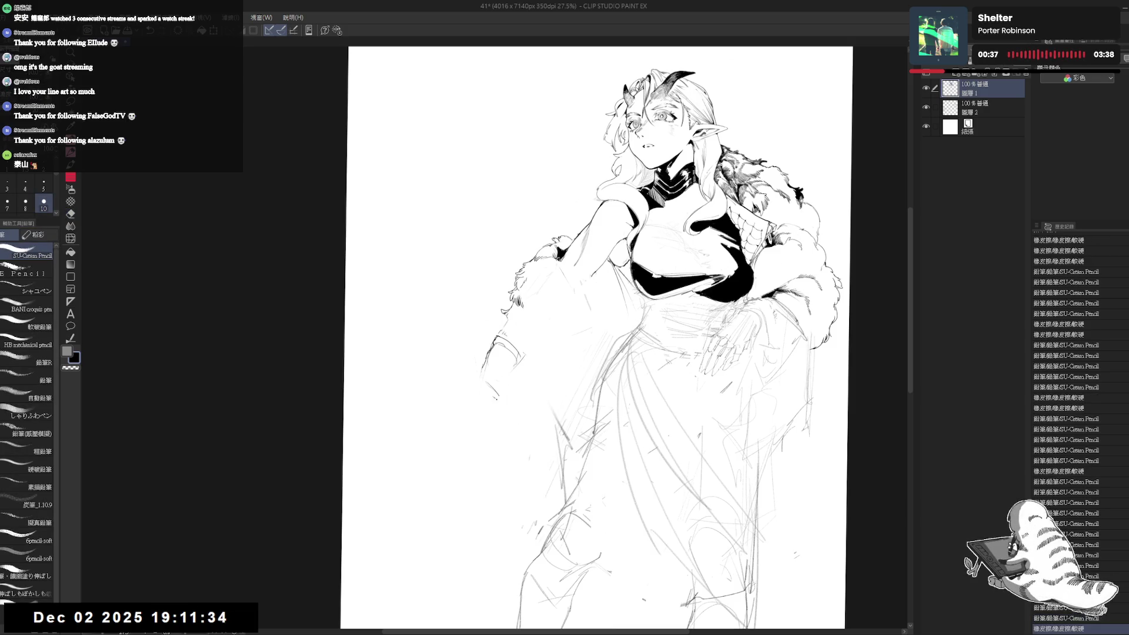
pyautogui.moveTo(499, 341); pyautogui.dragTo(517, 358)
pyautogui.press('e')
pyautogui.press('p')
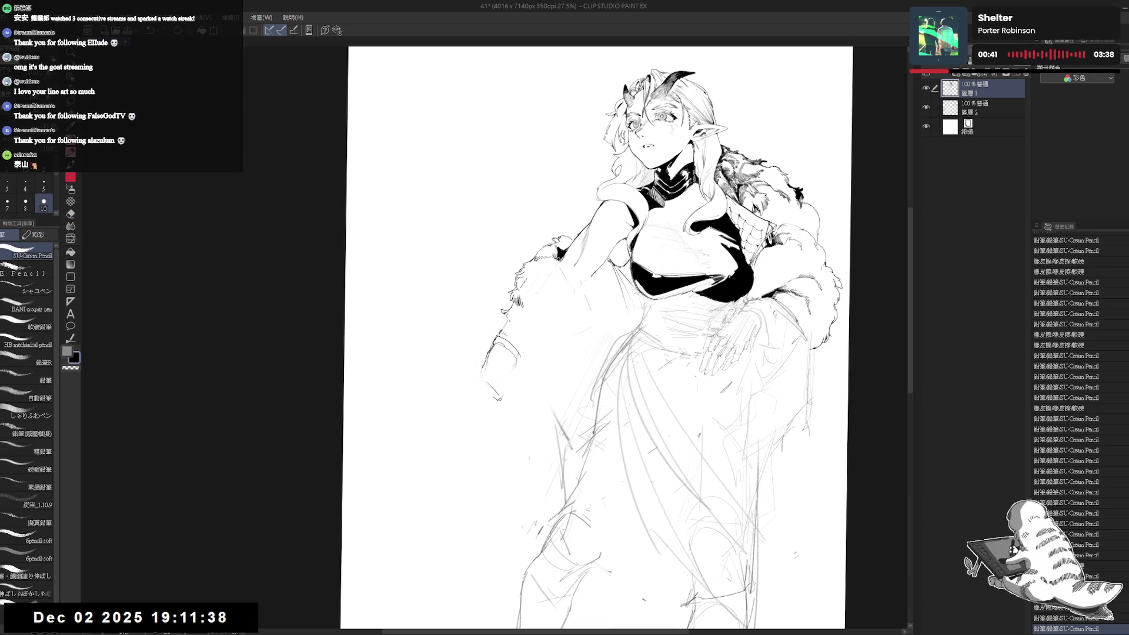
pyautogui.moveTo(500, 312); pyautogui.dragTo(515, 332)
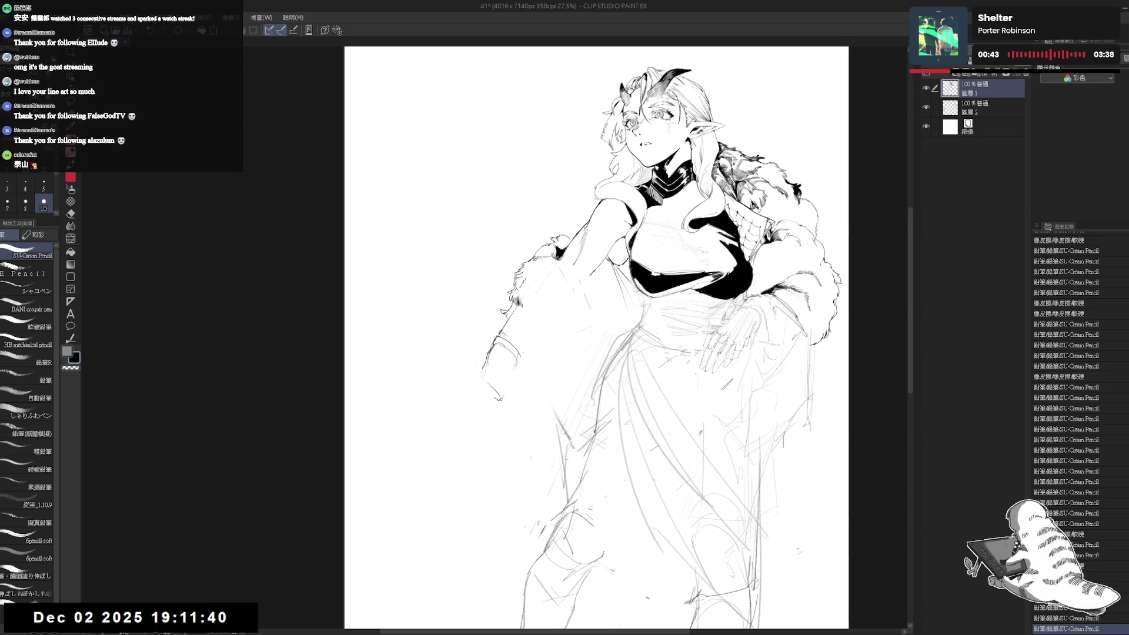
# Check the drawing in a rotated and mirrored view, then lasso-select the outstretched forearm's linework.
pyautogui.hotkey('ctrl', 'shift', 'r')
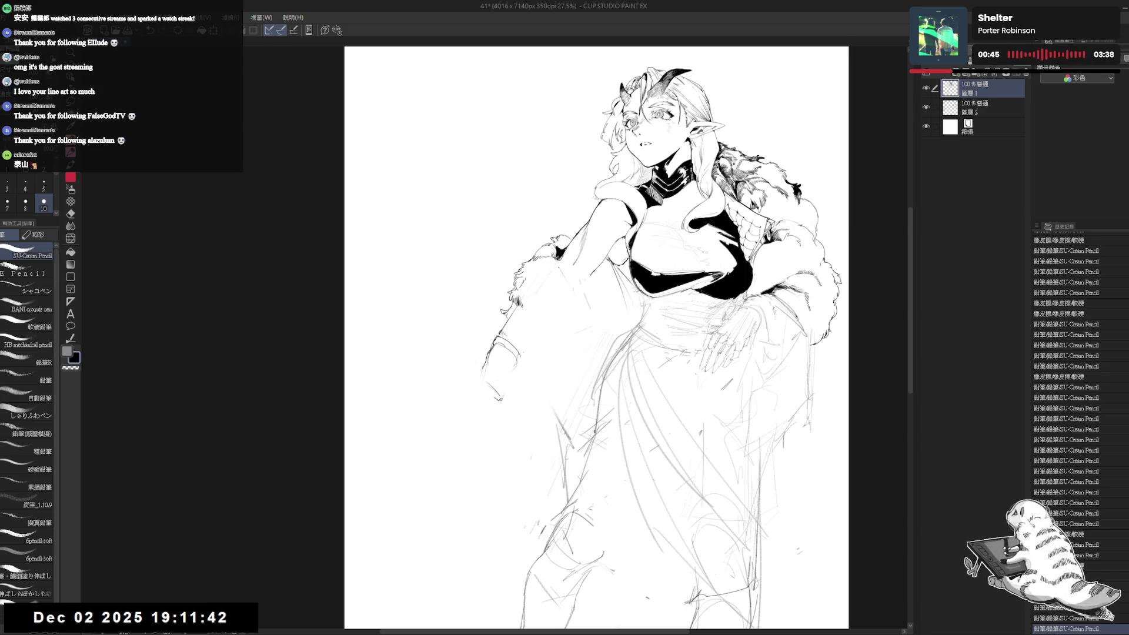
pyautogui.moveTo(493, 358)
pyautogui.mouseDown()
pyautogui.moveTo(526, 456)
pyautogui.moveTo(496, 391)
pyautogui.moveTo(509, 433)
pyautogui.mouseUp()
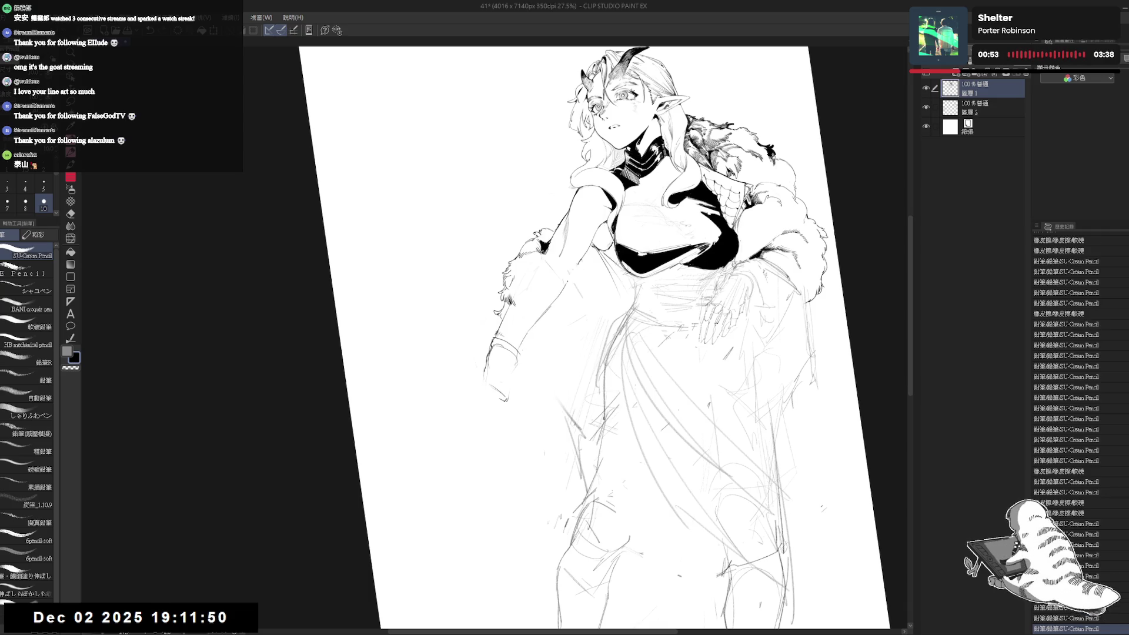
pyautogui.hotkey('ctrl', '0')
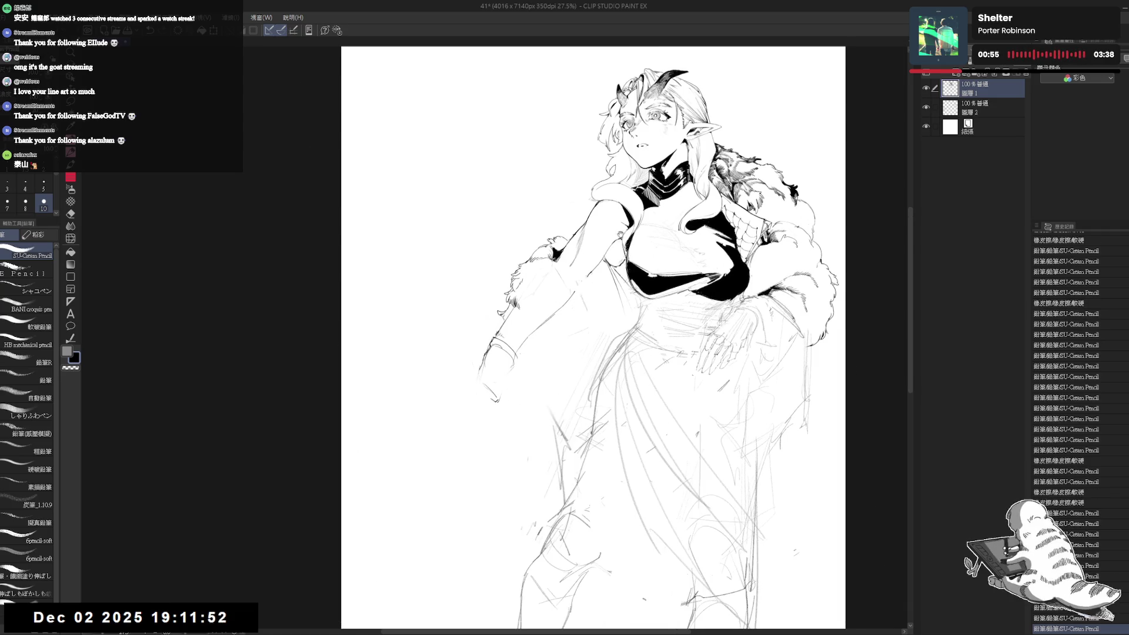
pyautogui.press('h')
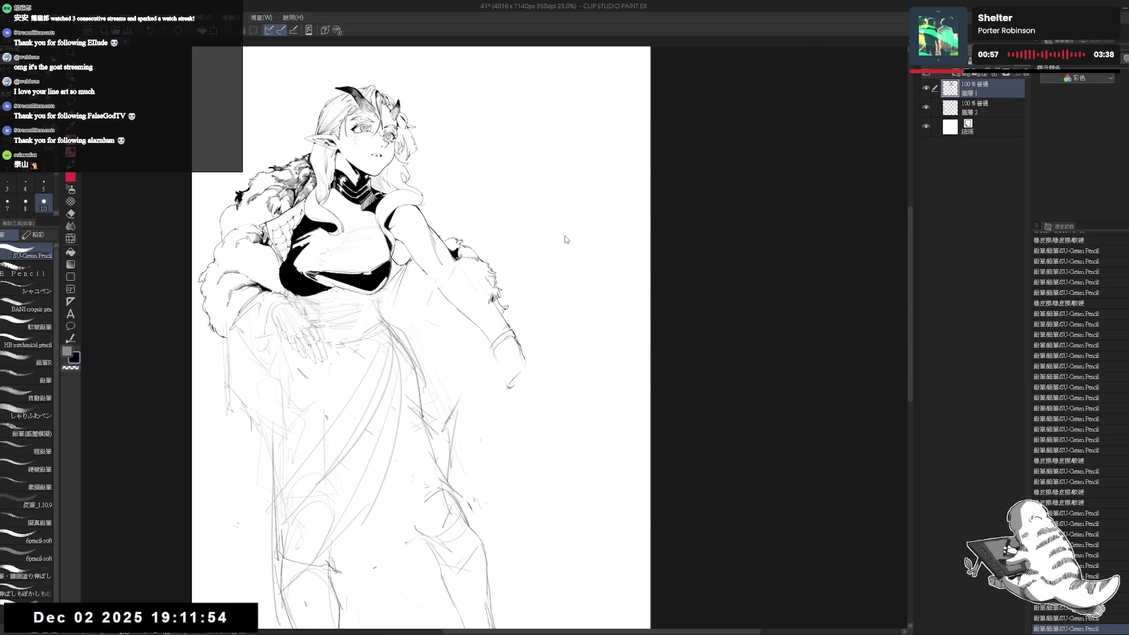
pyautogui.press('h')
pyautogui.moveTo(561, 248); pyautogui.dragTo(552, 252)
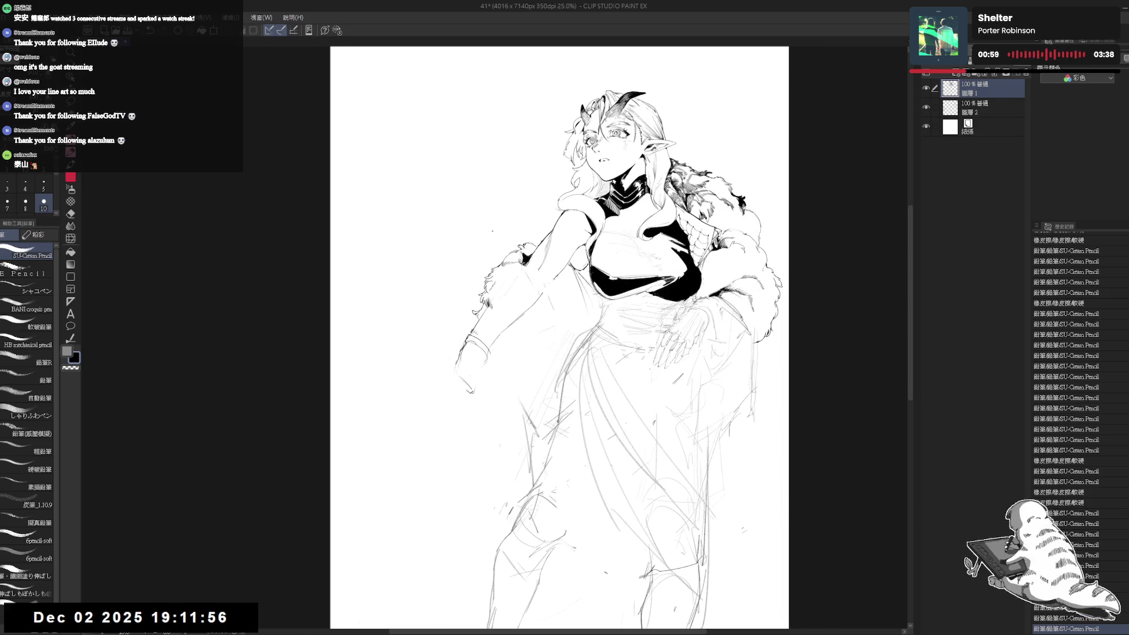
pyautogui.press('m')
pyautogui.moveTo(494, 293)
pyautogui.mouseDown()
pyautogui.moveTo(465, 392)
pyautogui.moveTo(549, 283)
pyautogui.moveTo(491, 306)
pyautogui.mouseUp()
pyautogui.hotkey('ctrl', 'd')
# Clear the forearm selection and add pencil strokes at the left wrist.
pyautogui.press('e')
pyautogui.scroll(-1, 559, 338)
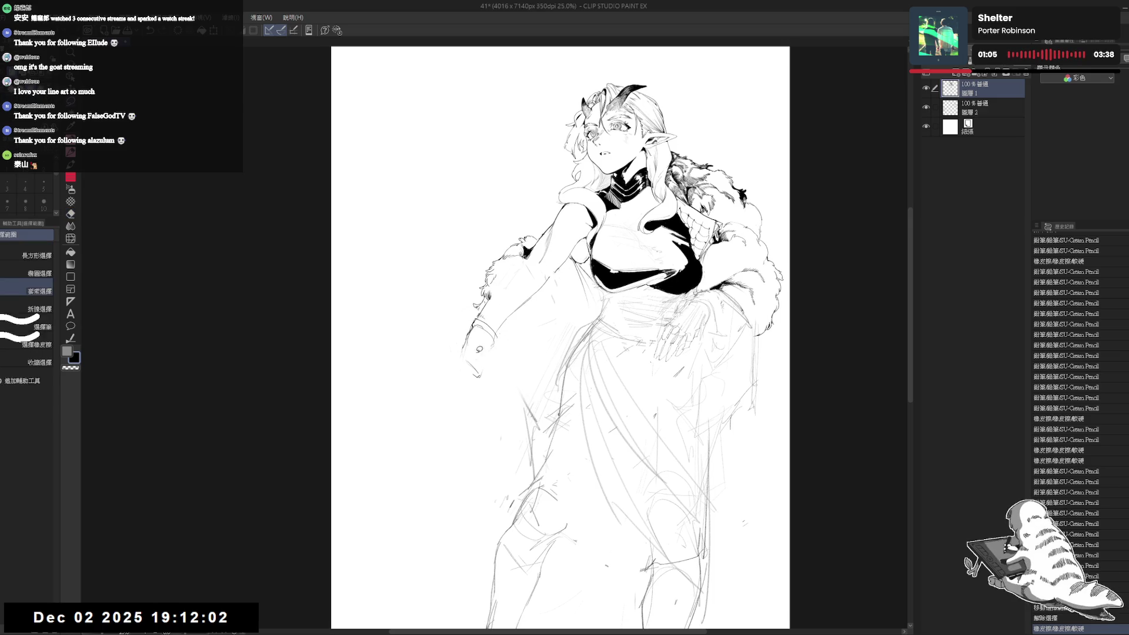
pyautogui.press('p')
pyautogui.moveTo(474, 322); pyautogui.dragTo(494, 329)
pyautogui.moveTo(475, 325)
pyautogui.mouseDown()
pyautogui.moveTo(504, 350)
pyautogui.moveTo(452, 384)
pyautogui.moveTo(457, 400)
pyautogui.moveTo(451, 379)
pyautogui.mouseUp()
# In a rotated view, add small strokes around the hand and darken a faint line.
pyautogui.press('r')
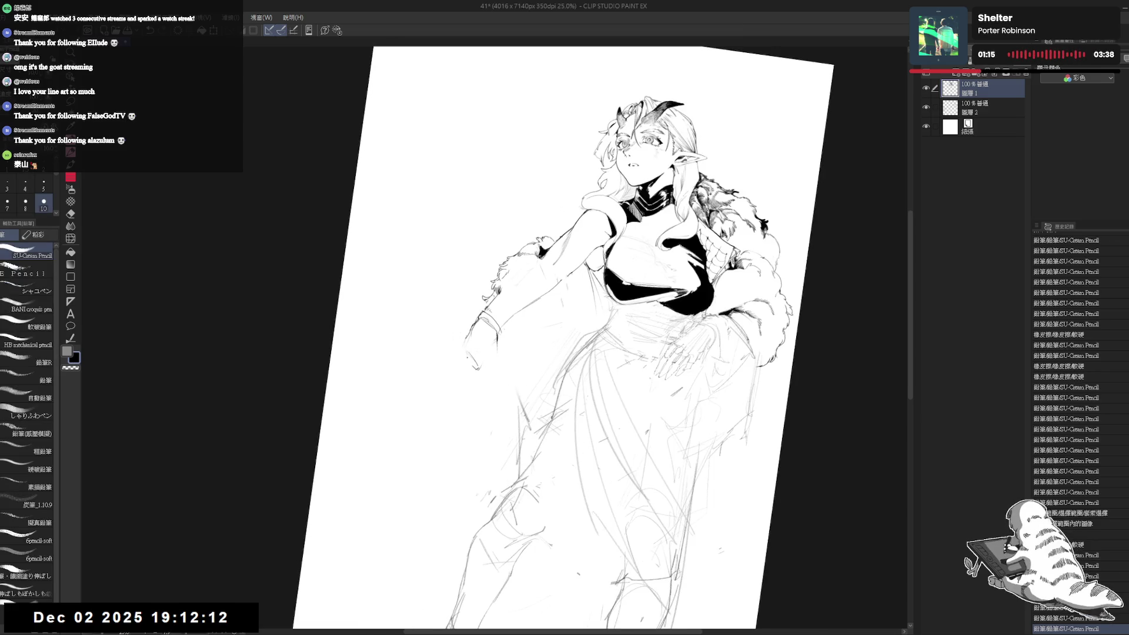
pyautogui.moveTo(470, 360)
pyautogui.mouseDown()
pyautogui.moveTo(475, 371)
pyautogui.moveTo(453, 368)
pyautogui.mouseUp()
pyautogui.press('e')
pyautogui.press('p')
pyautogui.moveTo(495, 328); pyautogui.dragTo(495, 341)
pyautogui.moveTo(498, 327)
pyautogui.mouseDown()
pyautogui.moveTo(499, 354)
pyautogui.moveTo(470, 367)
pyautogui.mouseUp()
pyautogui.moveTo(467, 361); pyautogui.dragTo(470, 365)
pyautogui.moveTo(466, 360); pyautogui.dragTo(470, 367)
pyautogui.hotkey('ctrl', '@')
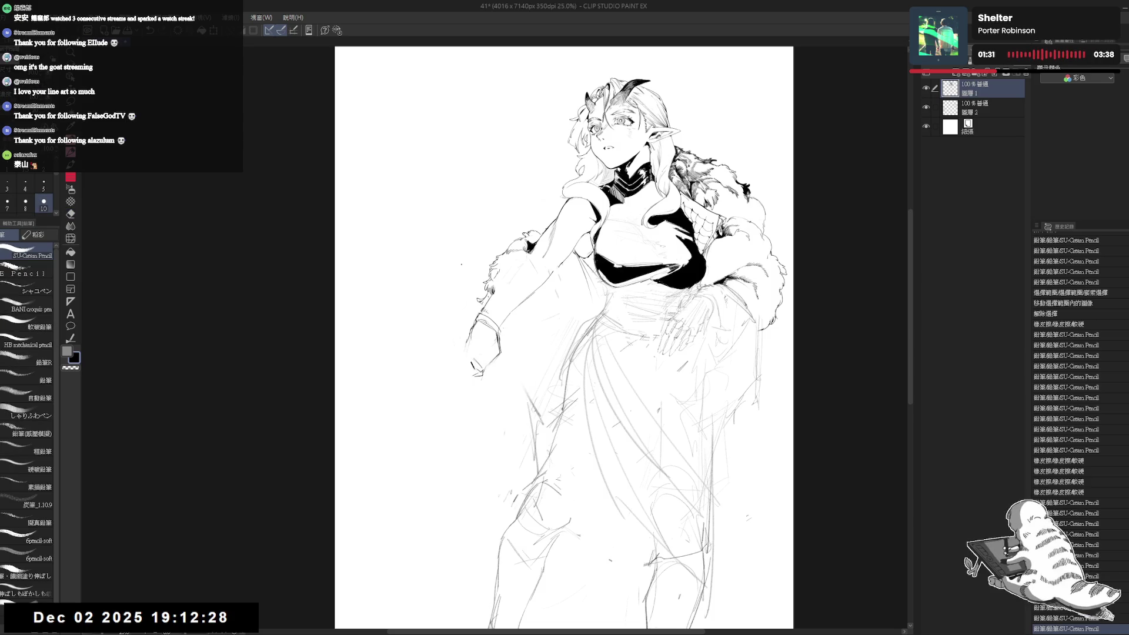
pyautogui.moveTo(487, 339); pyautogui.dragTo(497, 358)
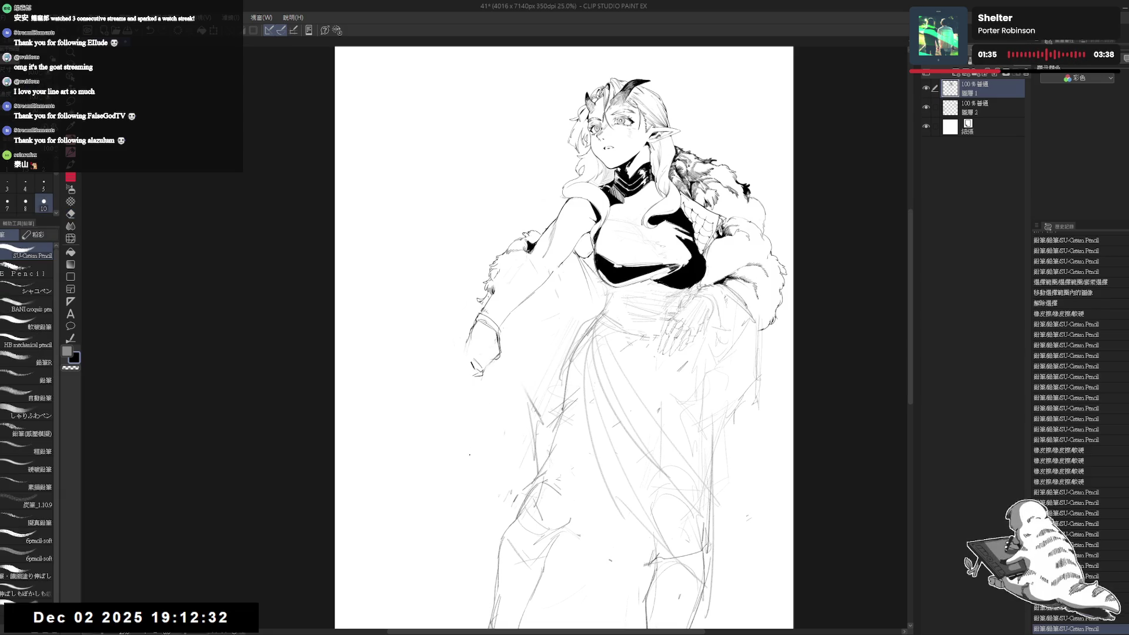
# Erase a stray mark near the hand, redraw it, and check it in a mirrored view.
pyautogui.press('e')
pyautogui.press('^')
pyautogui.moveTo(466, 356); pyautogui.dragTo(474, 371)
pyautogui.press('p')
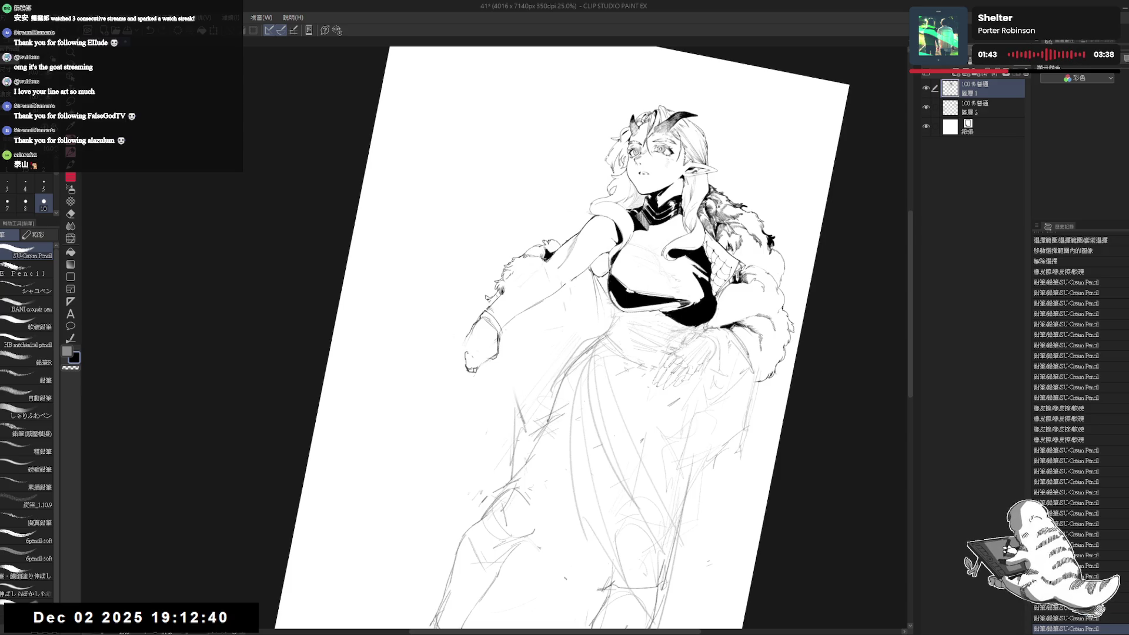
pyautogui.moveTo(469, 367); pyautogui.dragTo(474, 370)
pyautogui.press('h')
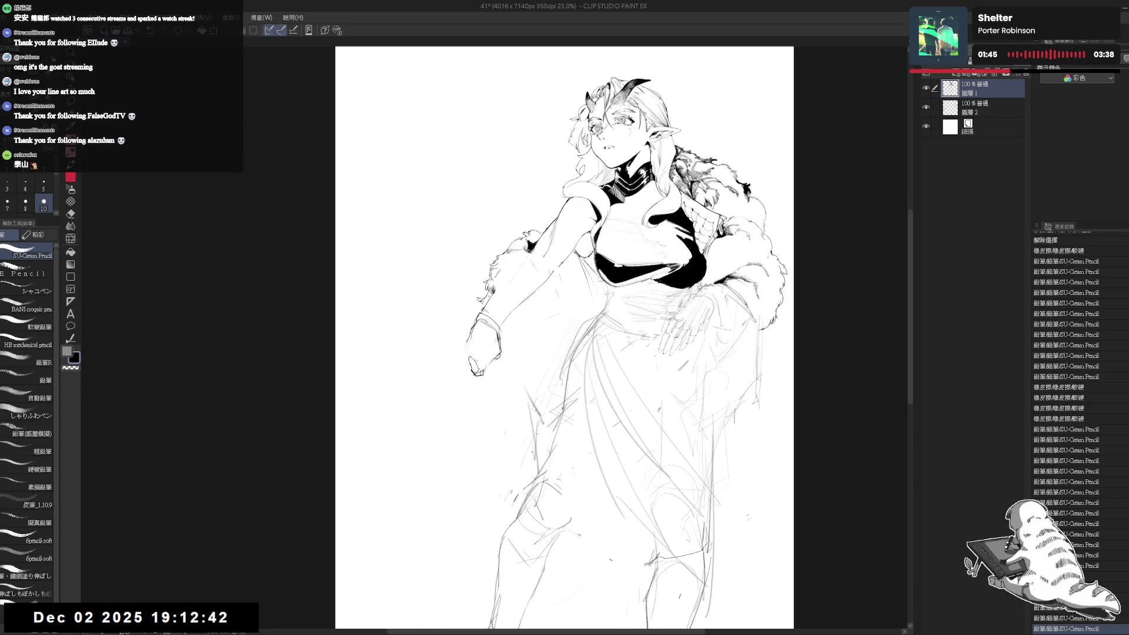
pyautogui.press('h')
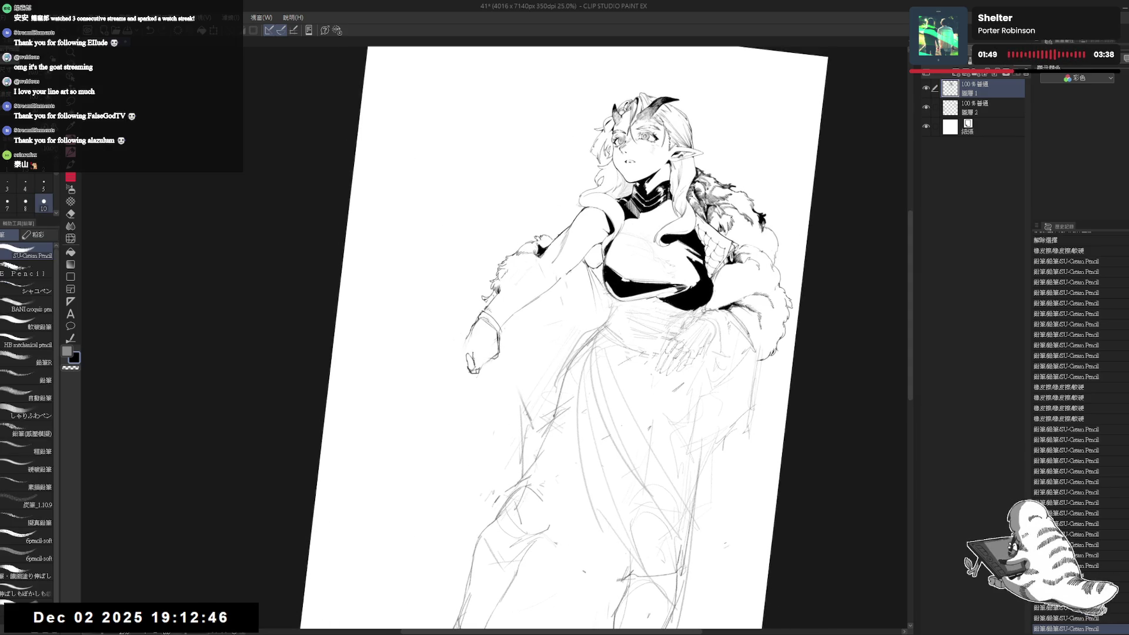
# Erase stray lines and redraw the finger lines, undoing the final finger stroke.
pyautogui.moveTo(471, 360); pyautogui.dragTo(477, 364)
pyautogui.moveTo(473, 362); pyautogui.dragTo(478, 367)
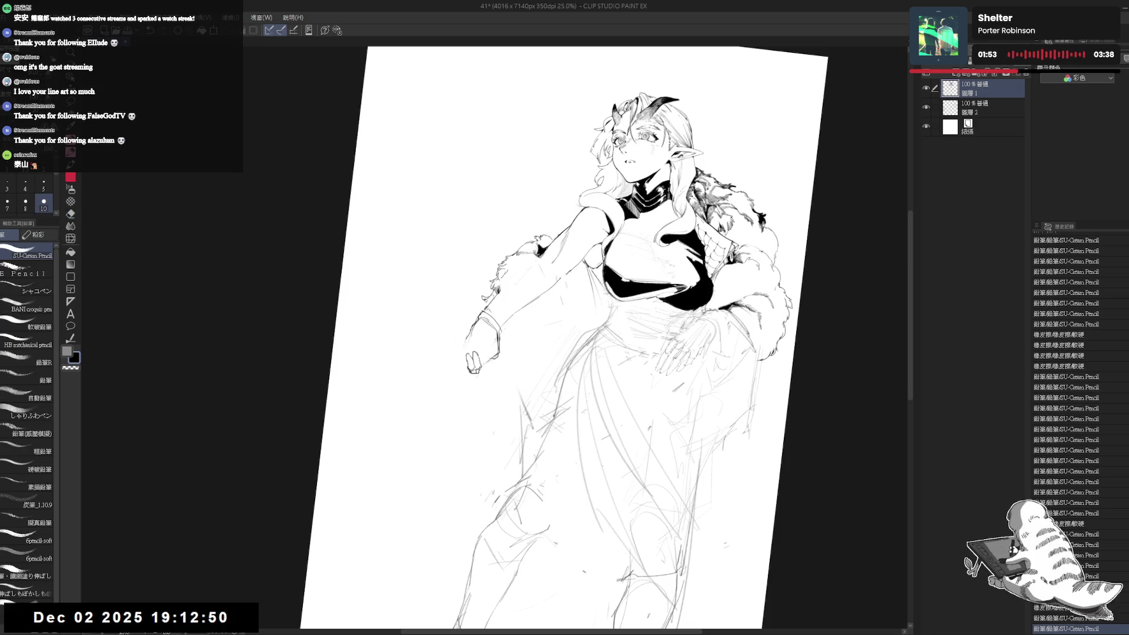
pyautogui.moveTo(473, 364); pyautogui.dragTo(482, 374)
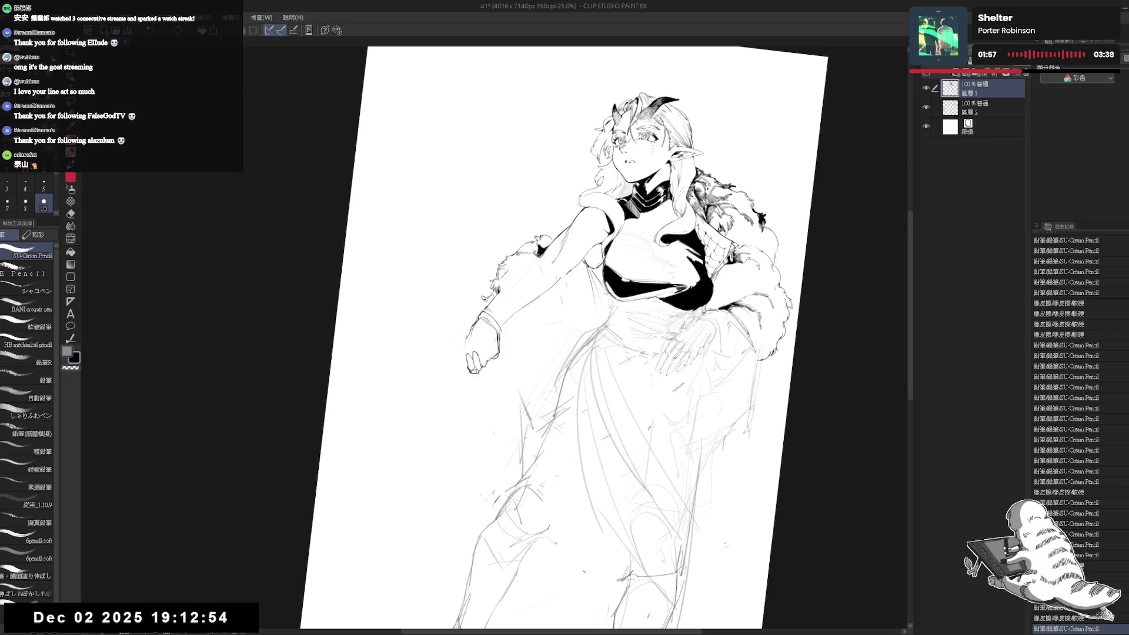
pyautogui.moveTo(473, 365); pyautogui.dragTo(480, 370)
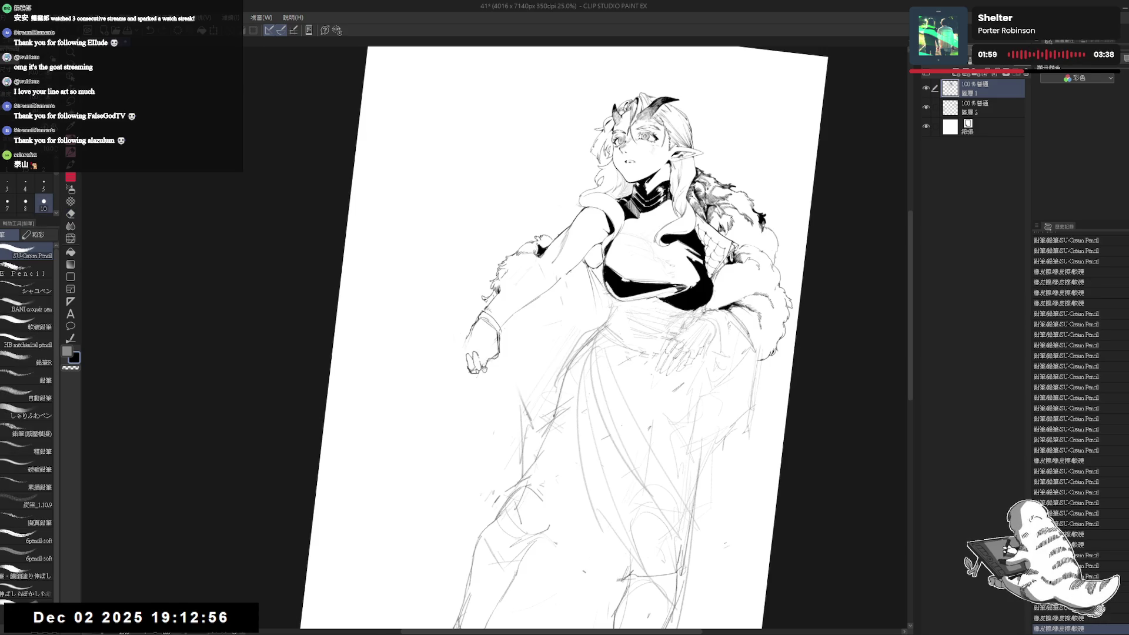
pyautogui.scroll(1, 469, 373)
pyautogui.moveTo(474, 364)
pyautogui.mouseDown()
pyautogui.moveTo(486, 350)
pyautogui.moveTo(483, 365)
pyautogui.mouseUp()
pyautogui.hotkey('ctrl', 'z')
pyautogui.hotkey('ctrl', 'z')
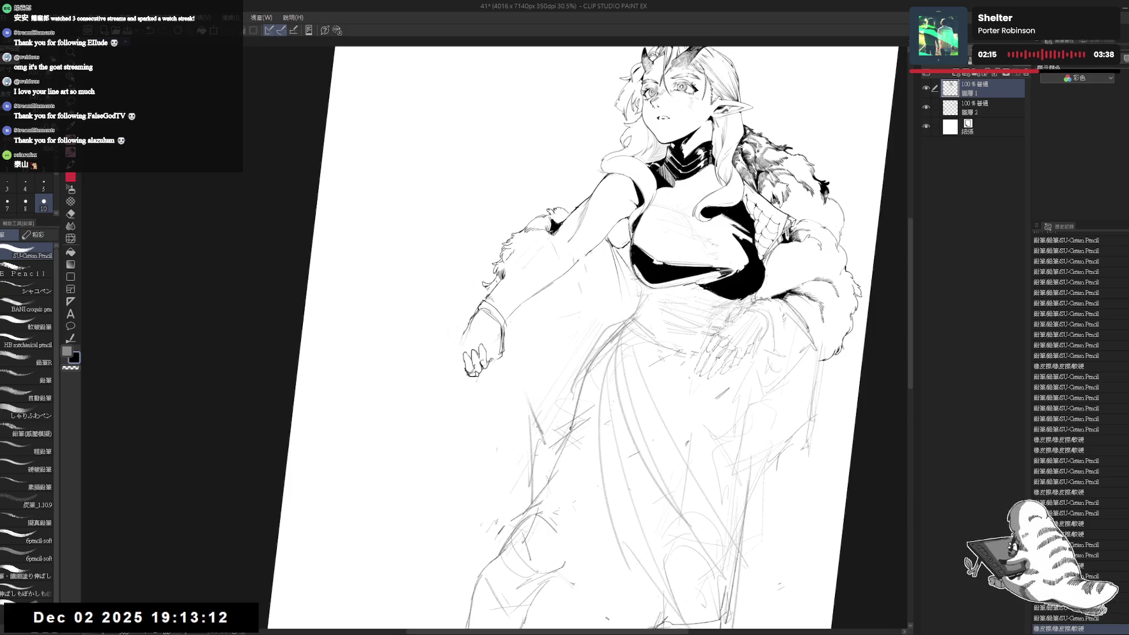
# With the view upright, redraw the hand's lines, alternating pencil and eraser.
pyautogui.hotkey('ctrl', '@')
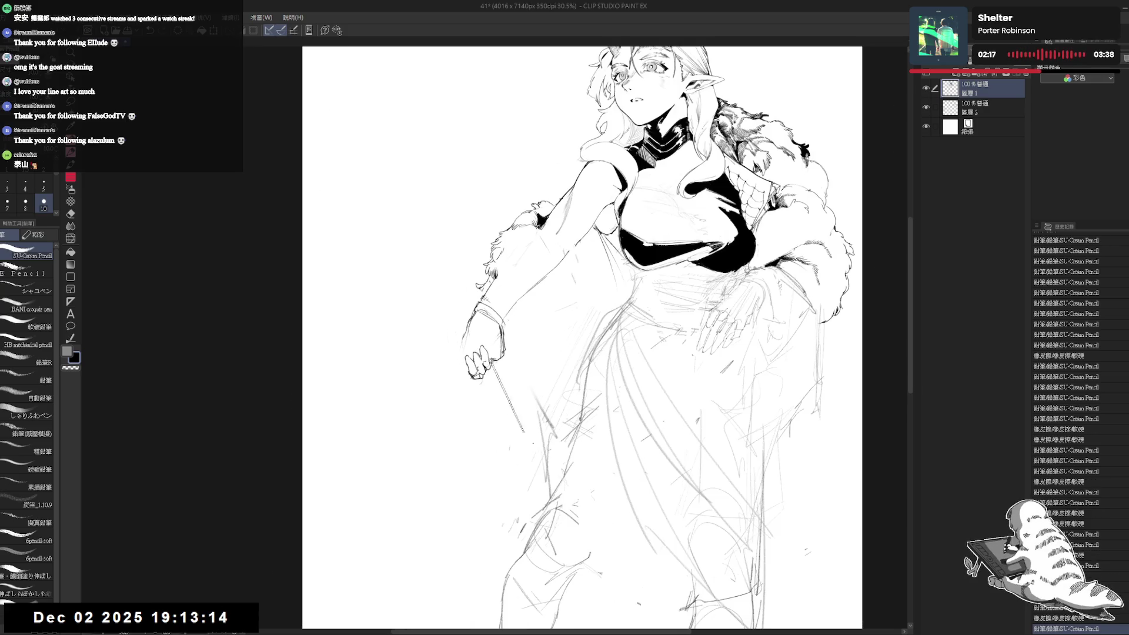
pyautogui.moveTo(501, 327); pyautogui.dragTo(502, 355)
pyautogui.press('e')
pyautogui.press('p')
pyautogui.press('e')
pyautogui.press('p')
pyautogui.press('e')
pyautogui.press('p')
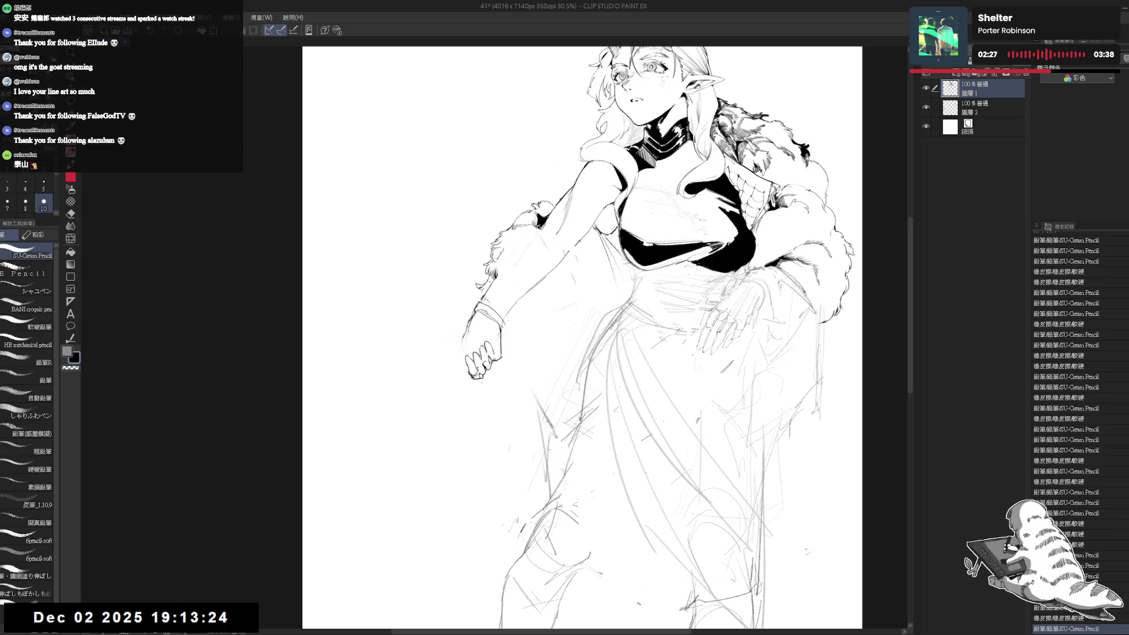
pyautogui.moveTo(499, 346)
pyautogui.mouseDown()
pyautogui.moveTo(500, 355)
pyautogui.moveTo(473, 333)
pyautogui.mouseUp()
# Erase and redraw the wrist line, checking it in a mirrored view.
pyautogui.press('h')
pyautogui.press('h')
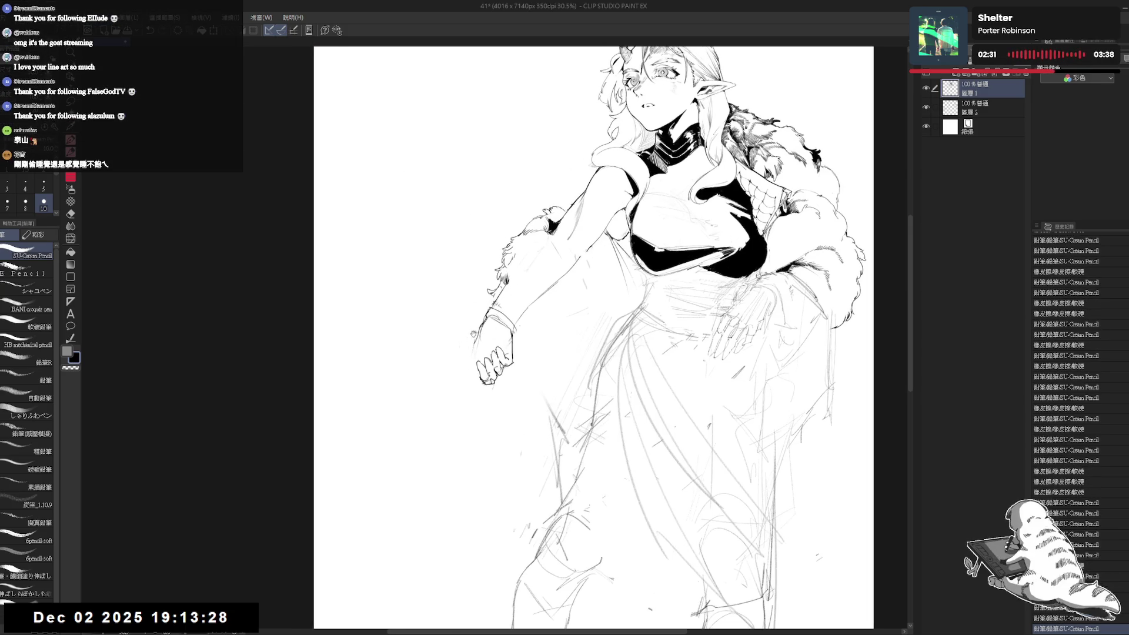
pyautogui.press('e')
pyautogui.press('p')
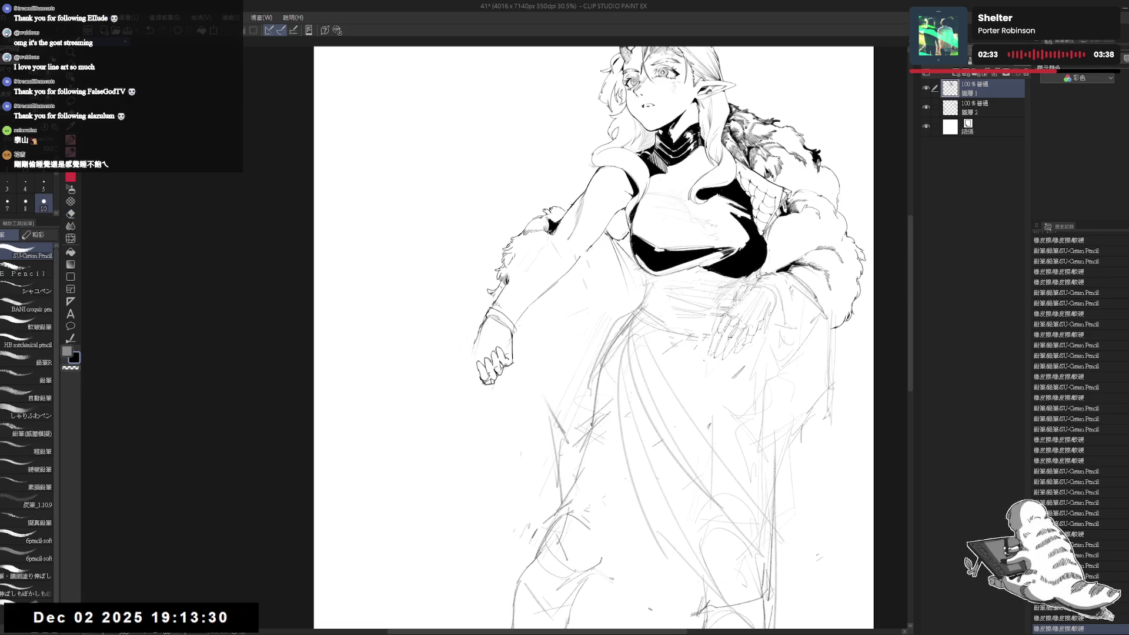
pyautogui.moveTo(488, 325); pyautogui.dragTo(469, 353)
pyautogui.press('e')
pyautogui.press('p')
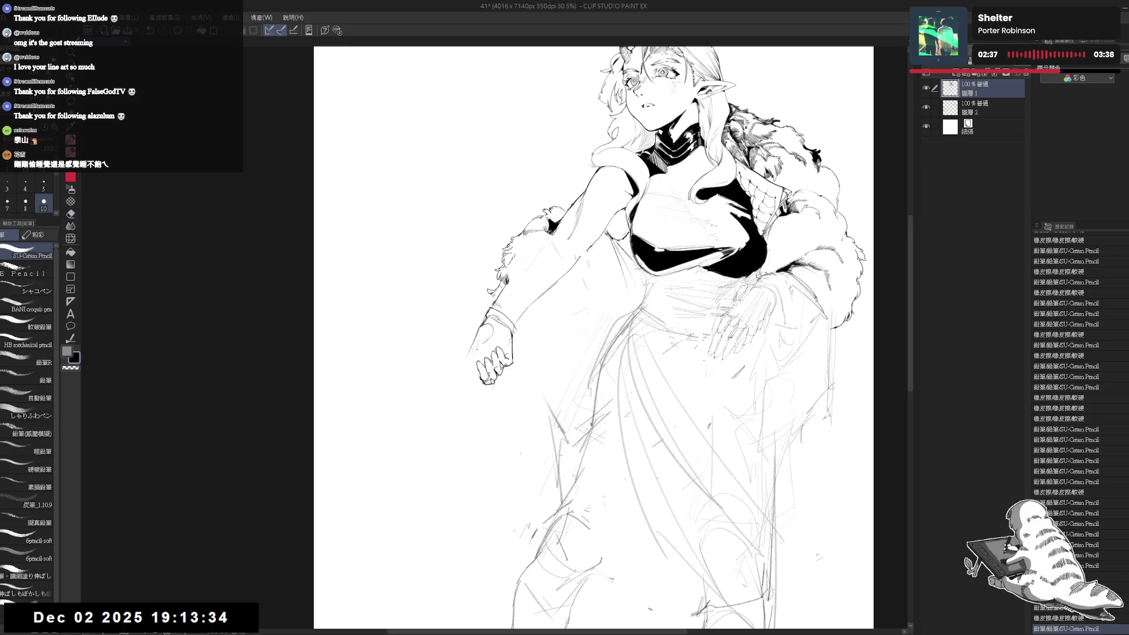
# In a rotated view, draw a long straight line left of the fist, replacing the short one.
pyautogui.press('r')
pyautogui.moveTo(447, 447)
pyautogui.mouseDown()
pyautogui.moveTo(510, 469)
pyautogui.moveTo(464, 398)
pyautogui.moveTo(454, 305)
pyautogui.mouseUp()
pyautogui.press('p')
pyautogui.press('r')
pyautogui.press('p')
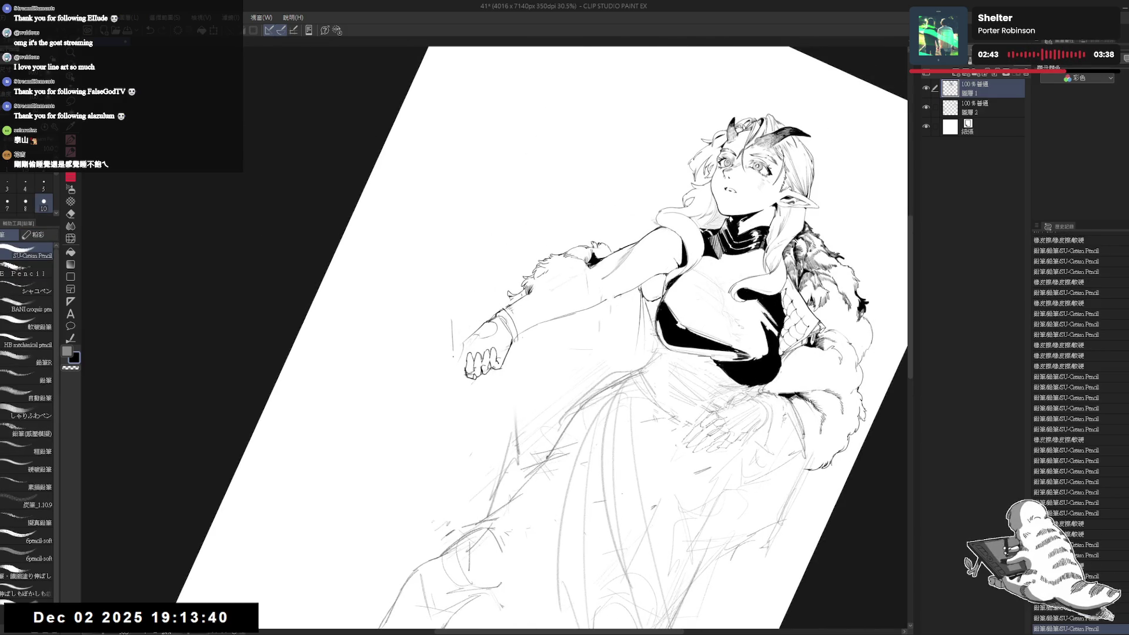
pyautogui.moveTo(453, 351); pyautogui.dragTo(449, 388)
pyautogui.hotkey('ctrl', 'z')
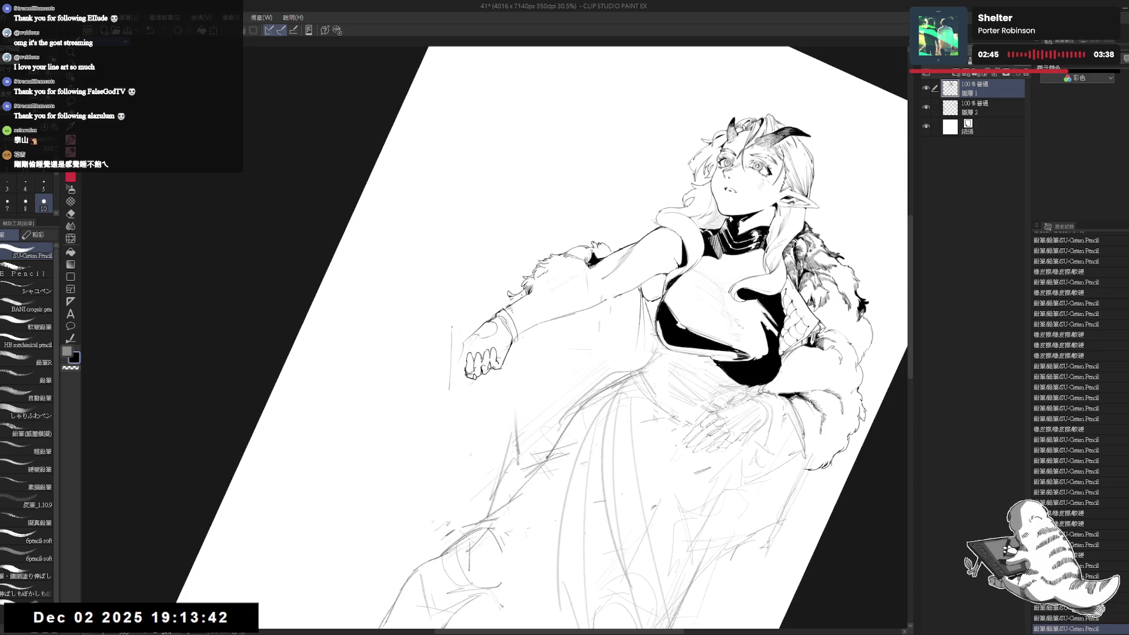
pyautogui.moveTo(451, 330); pyautogui.dragTo(449, 388)
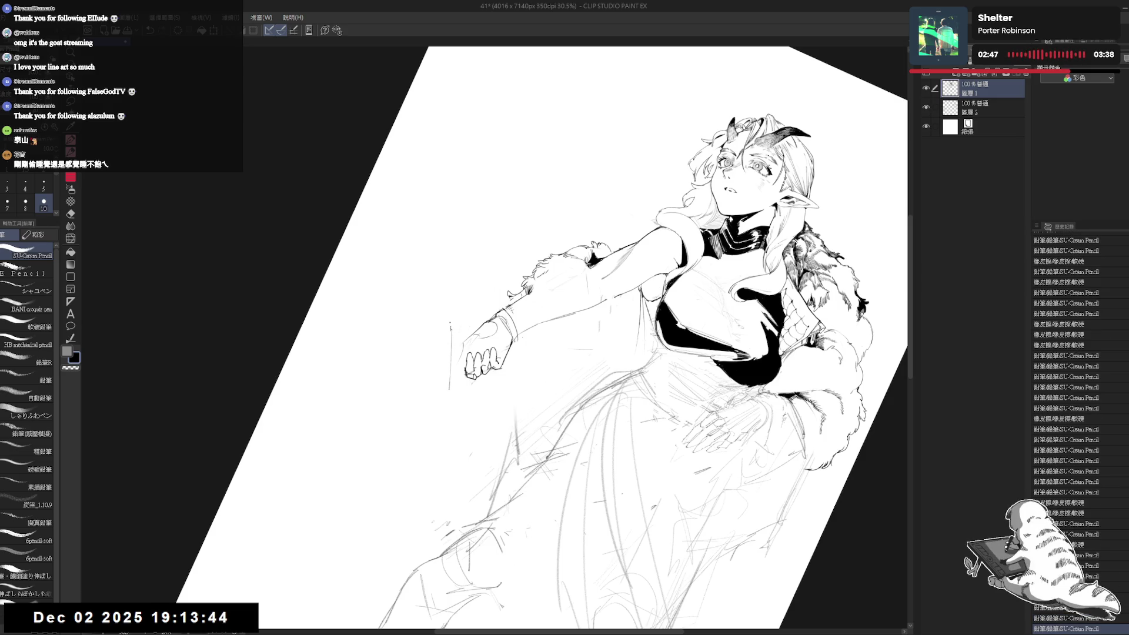
# Extend the sword line above and below the fist, undoing a stray stroke near it.
pyautogui.moveTo(450, 327); pyautogui.dragTo(450, 311)
pyautogui.moveTo(448, 386); pyautogui.dragTo(447, 408)
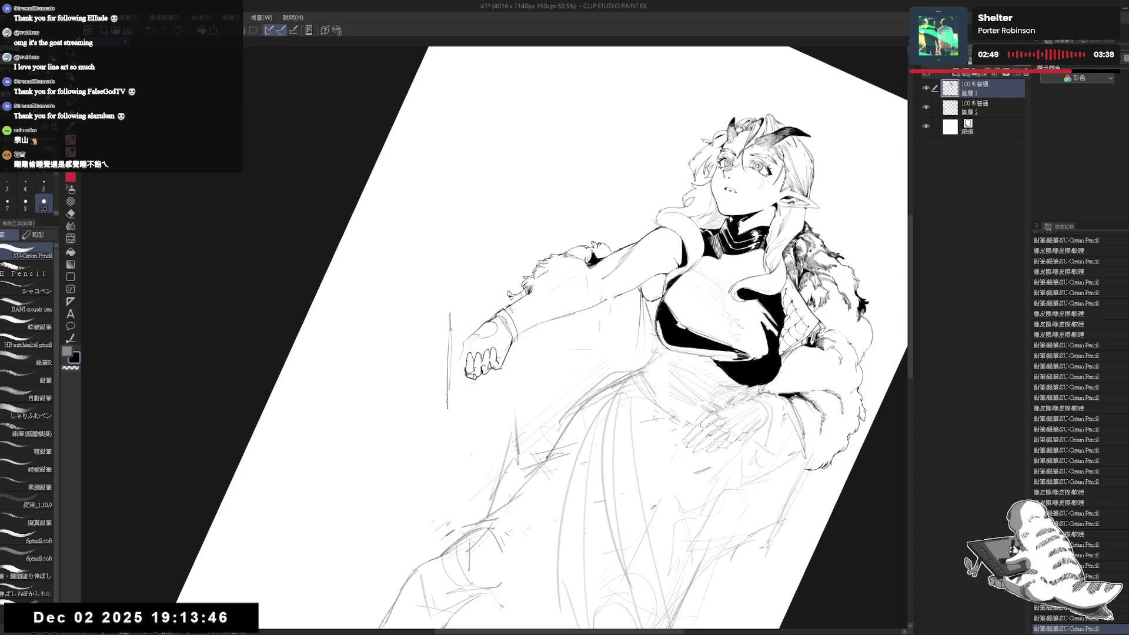
pyautogui.moveTo(450, 326); pyautogui.dragTo(451, 310)
pyautogui.moveTo(449, 367); pyautogui.dragTo(449, 403)
pyautogui.press('e')
pyautogui.press('p')
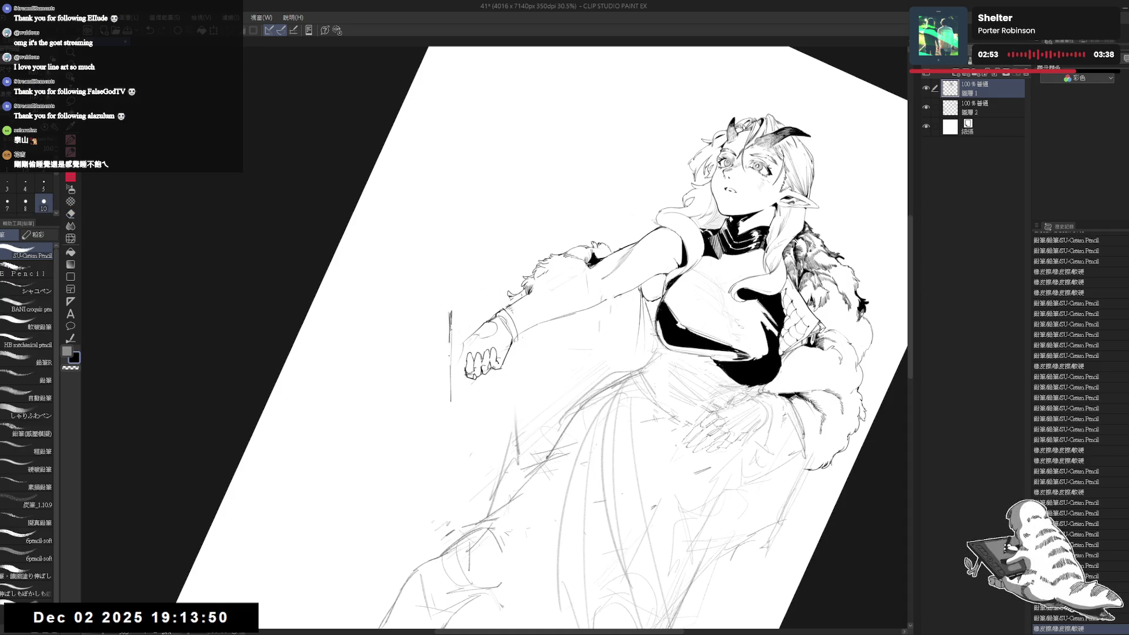
pyautogui.moveTo(450, 356); pyautogui.dragTo(450, 388)
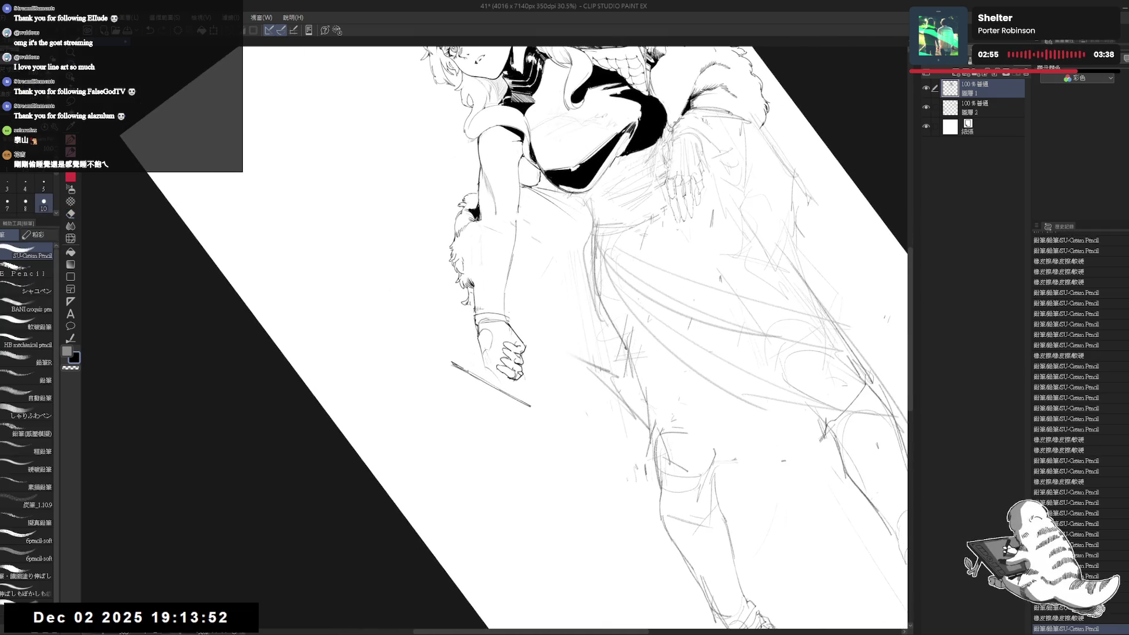
pyautogui.moveTo(493, 379); pyautogui.dragTo(496, 386)
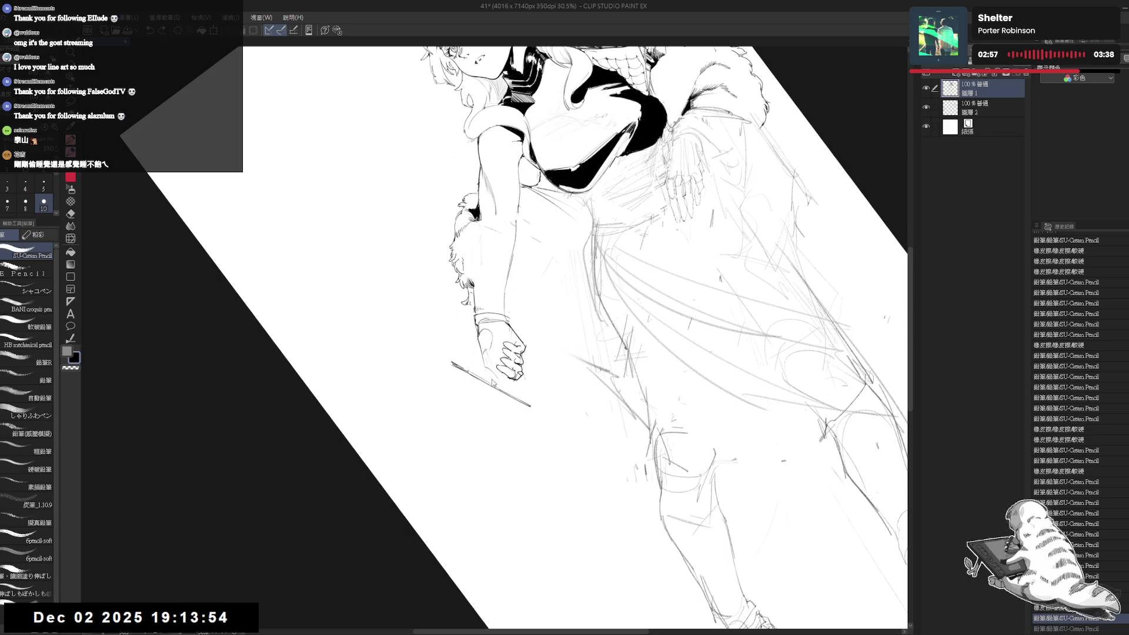
pyautogui.hotkey('ctrl', 'z')
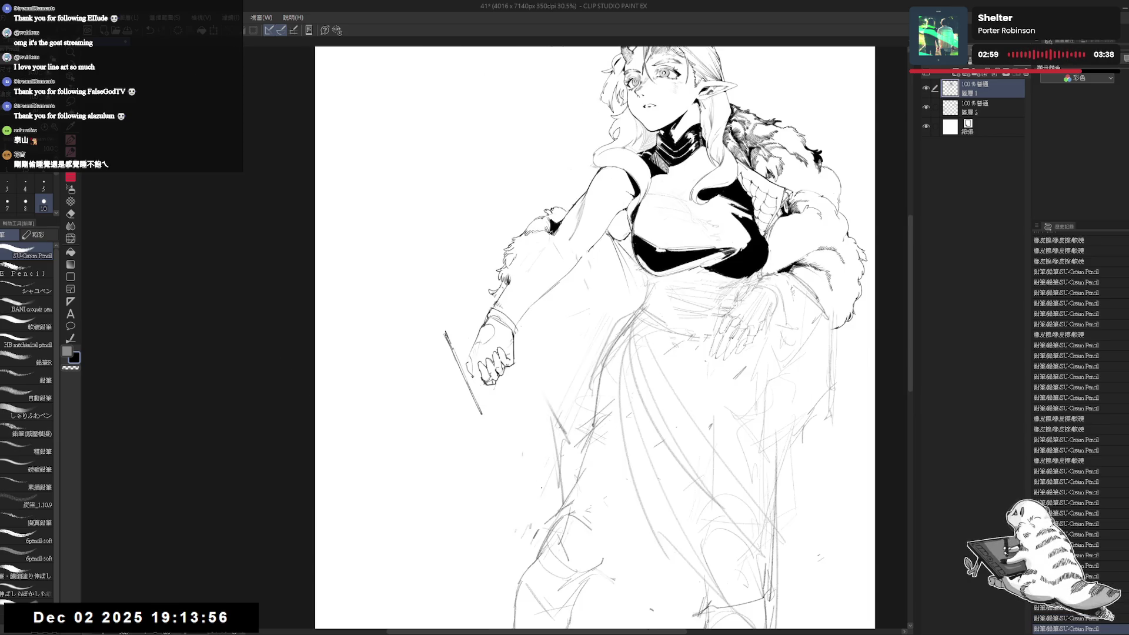
# Reset the view and add a stroke along the forearm and a mark below the hand.
pyautogui.hotkey('ctrl', '@')
pyautogui.press('-')
pyautogui.press('-')
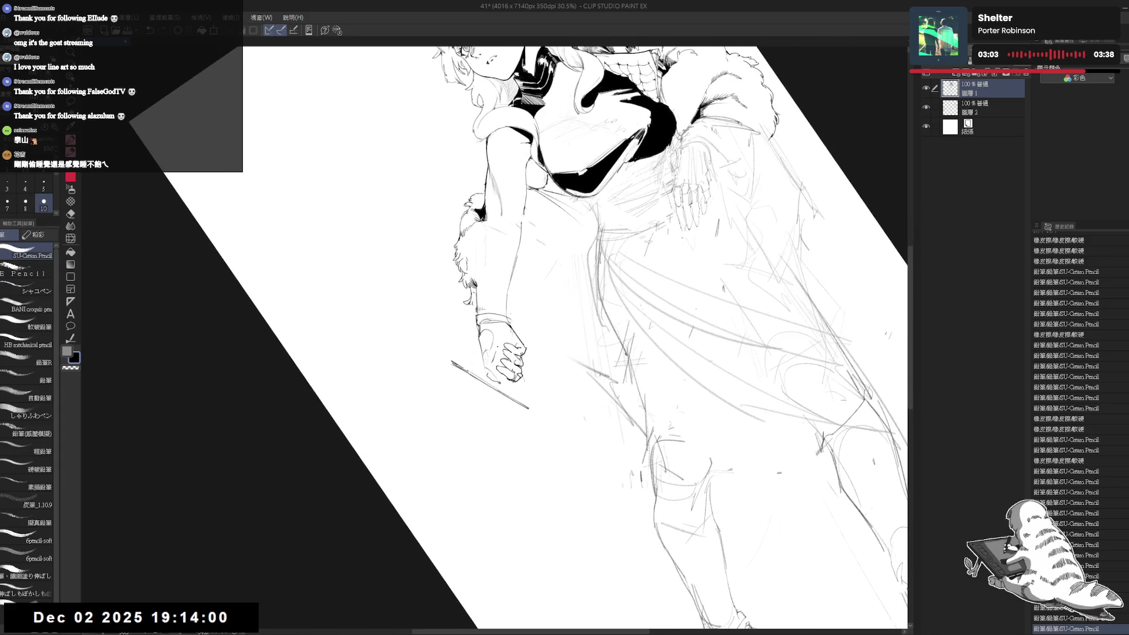
pyautogui.moveTo(519, 291)
pyautogui.mouseDown()
pyautogui.moveTo(531, 262)
pyautogui.moveTo(523, 285)
pyautogui.mouseUp()
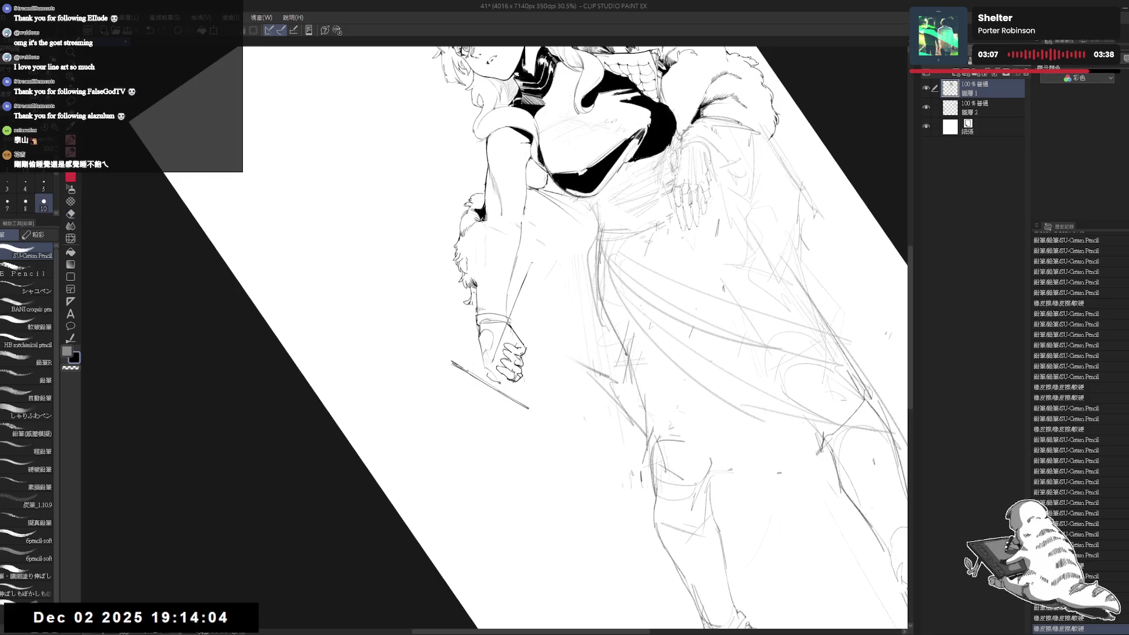
pyautogui.click(531, 391)
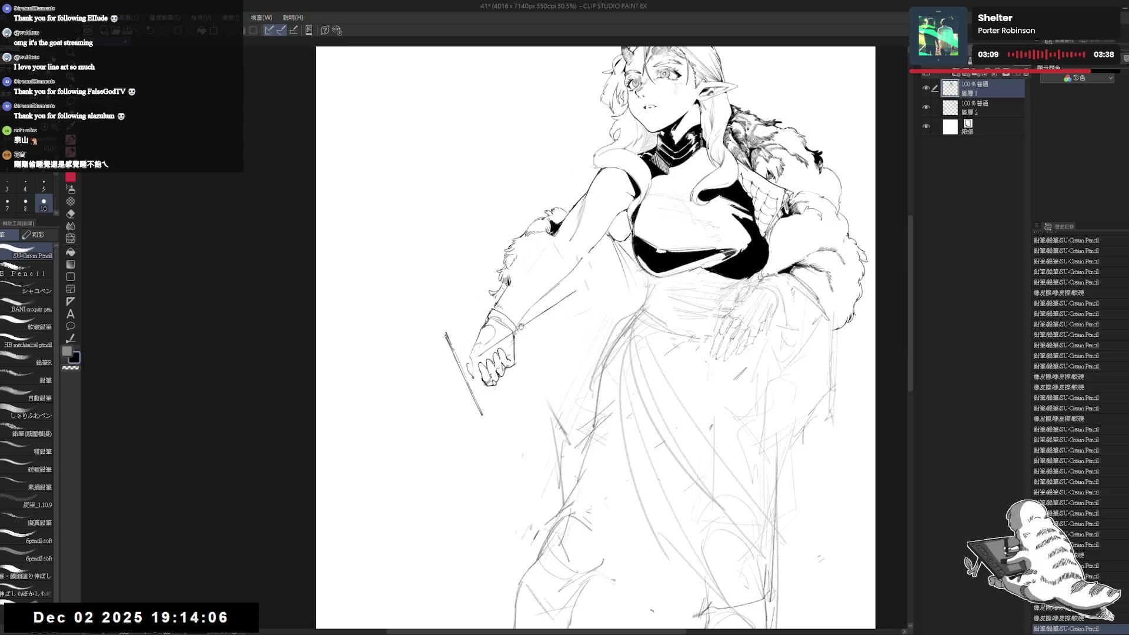